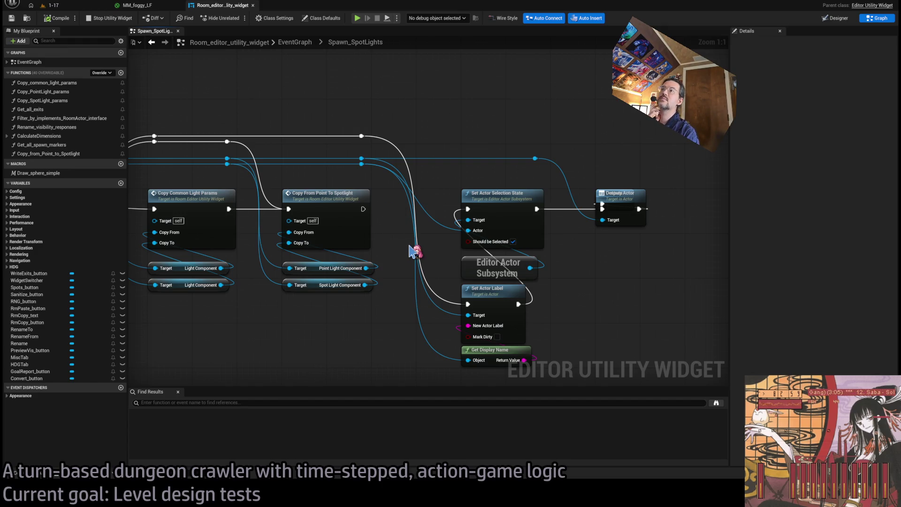
- Move the Destroy Actor node up level with the Outputs node
{"action": "mouse_move", "coordinate": [619, 194]}
{"action": "left_mouse_down"}
{"action": "mouse_move", "coordinate": [620, 244]}
{"action": "mouse_move", "coordinate": [694, 203]}
{"action": "mouse_move", "coordinate": [680, 205]}
{"action": "left_mouse_up"}
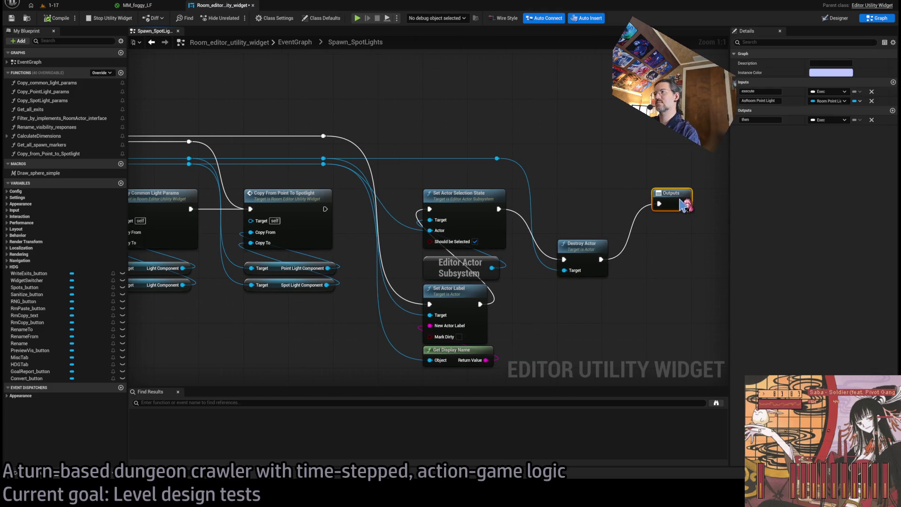
{"action": "left_click_drag", "start_coordinate": [588, 248], "coordinate": [589, 198]}
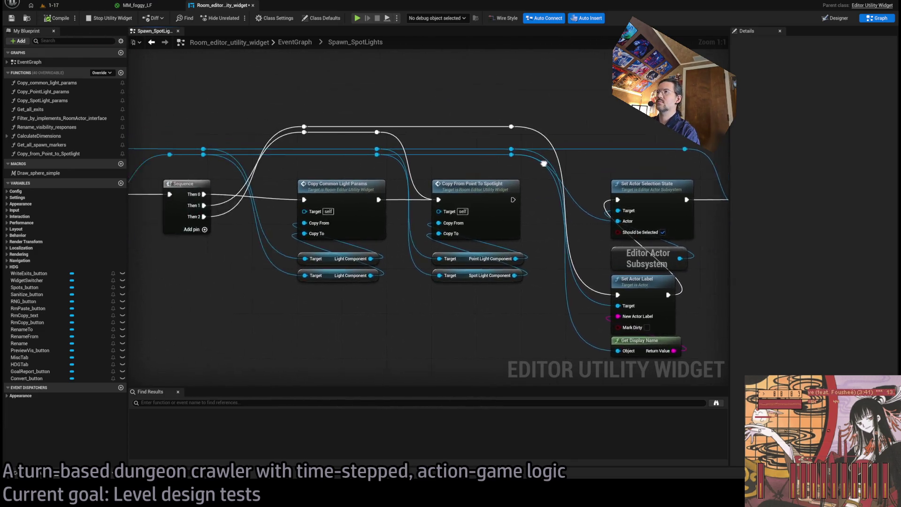
{"action": "left_click_drag", "start_coordinate": [543, 163], "coordinate": [376, 181]}
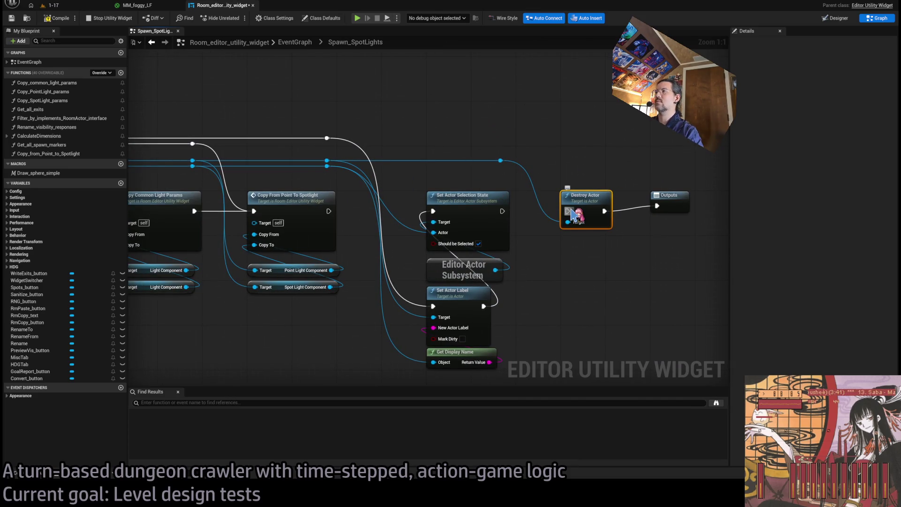
{"action": "left_click", "coordinate": [502, 245]}
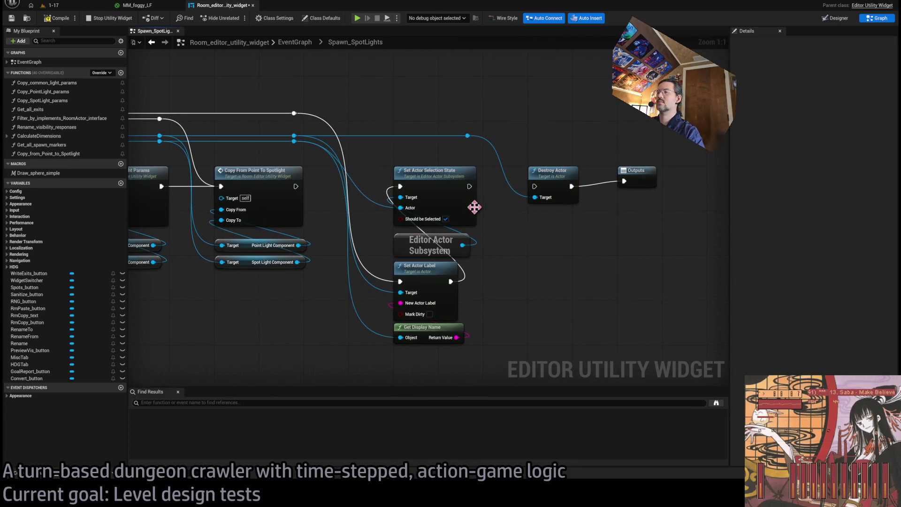
{"action": "left_click_drag", "start_coordinate": [510, 297], "coordinate": [453, 329]}
{"action": "left_click", "coordinate": [517, 312]}
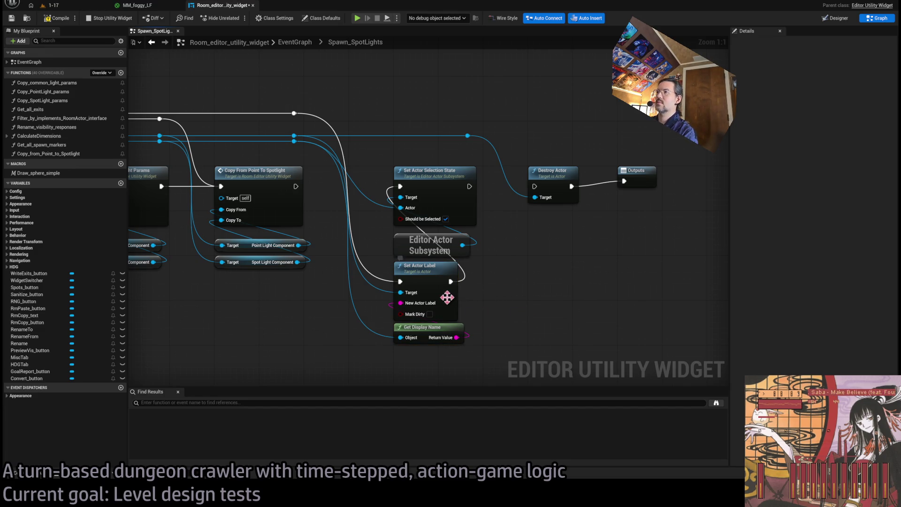
- Delete the Sequence's third exec wire and reroutes, and chain Set Actor Label after the selection step
{"action": "key", "text": "Home"}
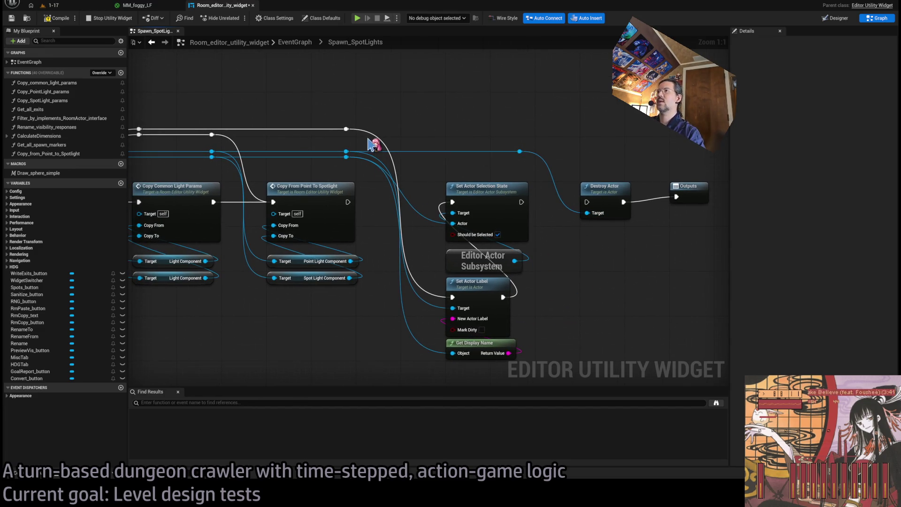
{"action": "left_click_drag", "start_coordinate": [368, 142], "coordinate": [477, 115]}
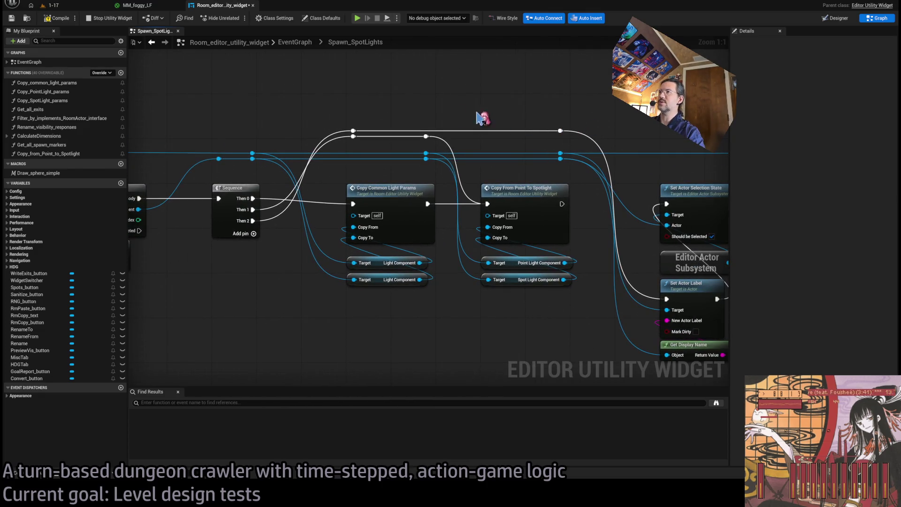
{"action": "key", "text": "Delete"}
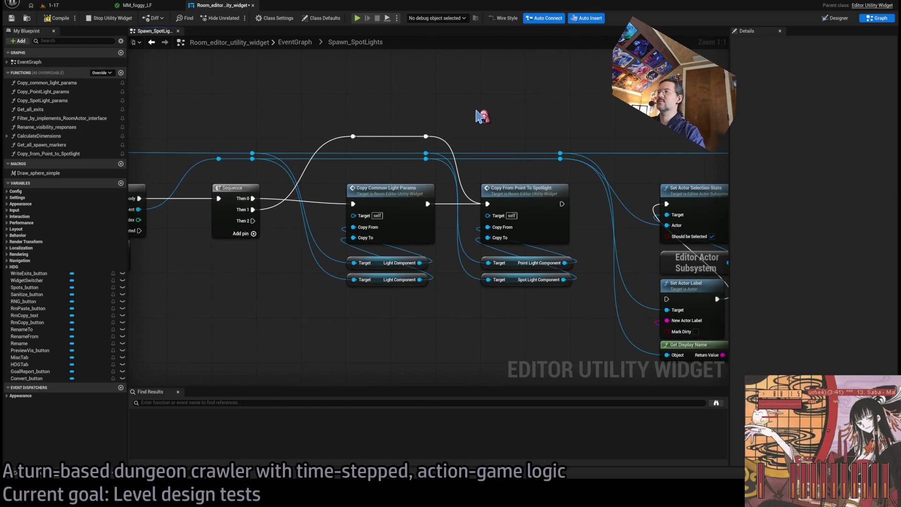
{"action": "key", "text": "Home"}
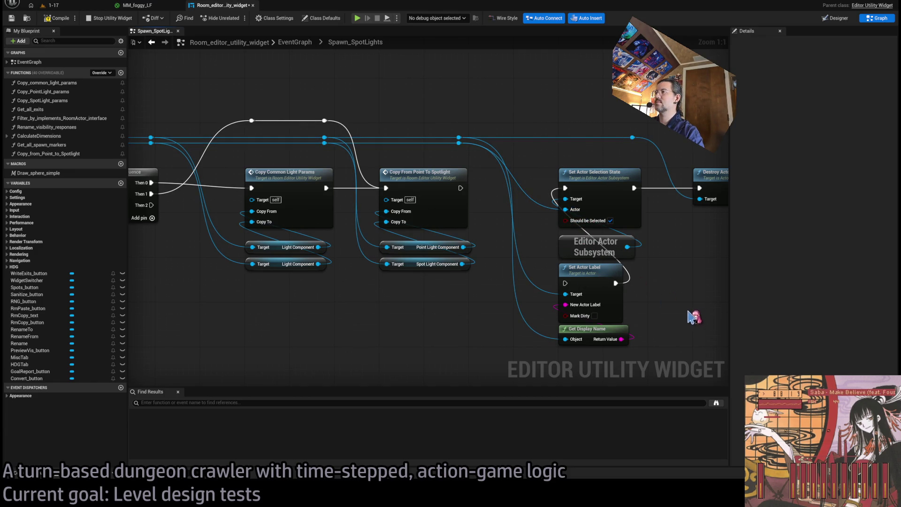
{"action": "key", "text": "ctrl+z"}
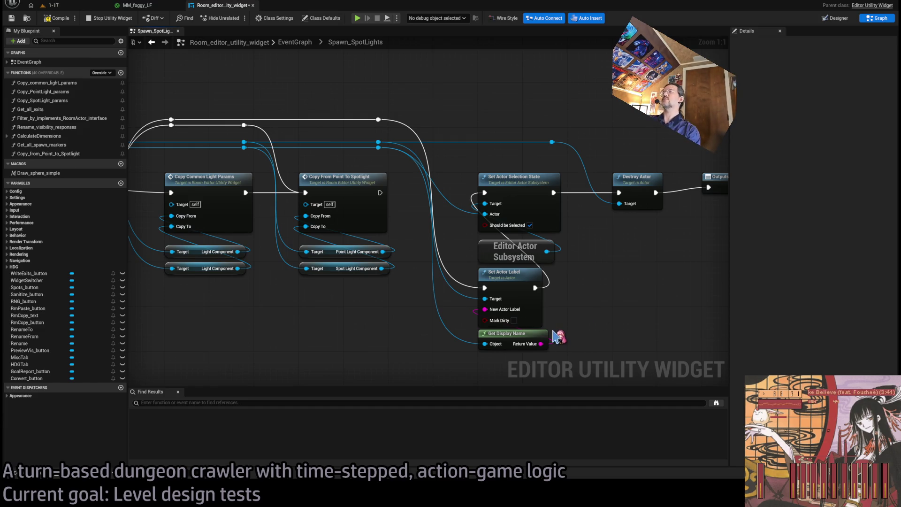
- Break Get Display Name's wire to New Actor Label and move the node below Set Actor Label
{"action": "mouse_move", "coordinate": [461, 332]}
{"action": "left_mouse_down"}
{"action": "mouse_move", "coordinate": [505, 289]}
{"action": "mouse_move", "coordinate": [177, 258]}
{"action": "mouse_move", "coordinate": [556, 267]}
{"action": "mouse_move", "coordinate": [444, 286]}
{"action": "left_mouse_up"}
{"action": "left_click_drag", "start_coordinate": [527, 290], "coordinate": [526, 313]}
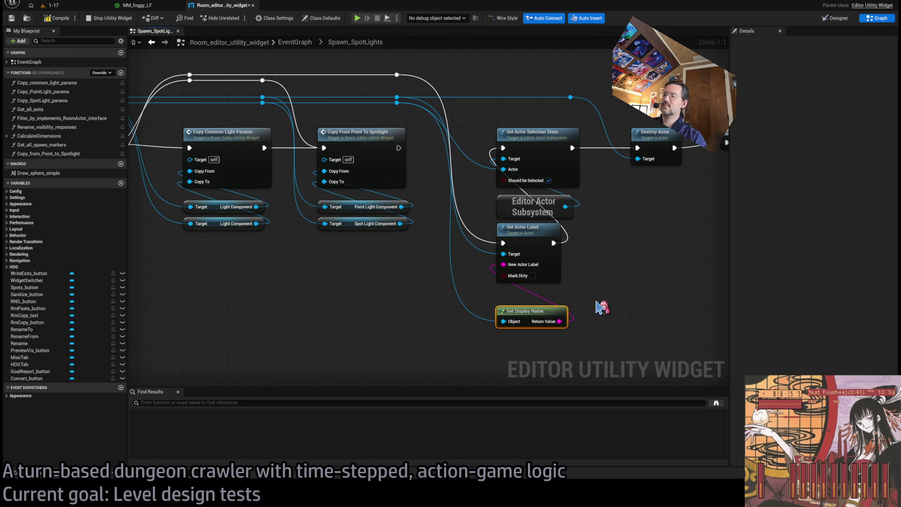
{"action": "left_click", "coordinate": [650, 340]}
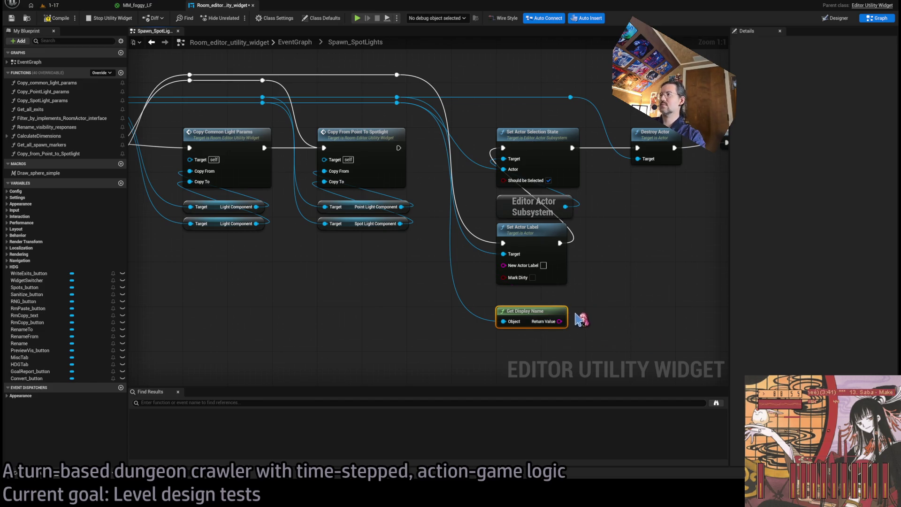
{"action": "left_click", "coordinate": [560, 321], "text": "alt"}
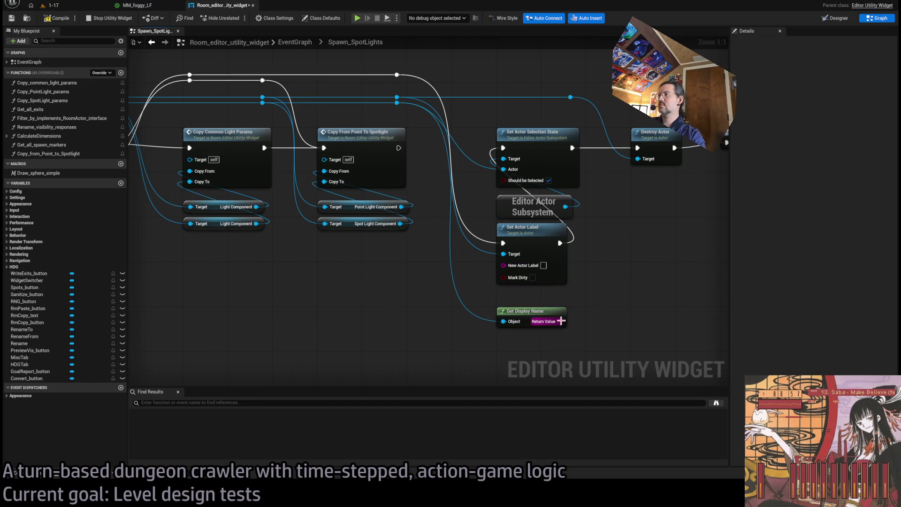
{"action": "mouse_move", "coordinate": [551, 256]}
{"action": "left_mouse_down"}
{"action": "mouse_move", "coordinate": [566, 311]}
{"action": "mouse_move", "coordinate": [516, 261]}
{"action": "mouse_move", "coordinate": [383, 264]}
{"action": "mouse_move", "coordinate": [329, 206]}
{"action": "left_mouse_up"}
- Add a Select node off Append and wire the loop's Array Index into it through two reroutes
{"action": "left_click", "coordinate": [413, 343]}
{"action": "scroll", "coordinate": [254, 241], "scroll_direction": "down", "scroll_amount": 3}
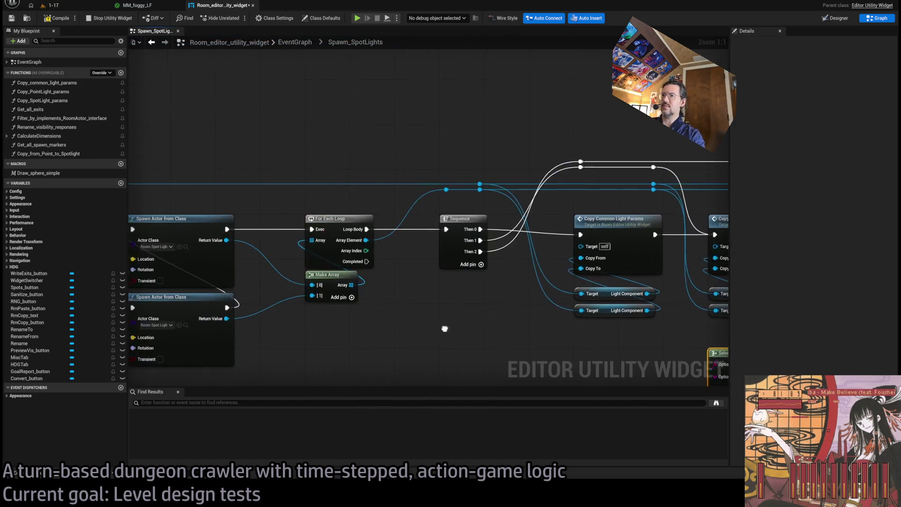
{"action": "mouse_move", "coordinate": [243, 196]}
{"action": "left_mouse_down"}
{"action": "mouse_move", "coordinate": [373, 258]}
{"action": "mouse_move", "coordinate": [489, 297]}
{"action": "left_mouse_up"}
{"action": "scroll", "coordinate": [398, 262], "scroll_direction": "up", "scroll_amount": 3}
{"action": "double_click", "coordinate": [334, 263]}
{"action": "mouse_move", "coordinate": [335, 263]}
{"action": "left_mouse_down"}
{"action": "mouse_move", "coordinate": [272, 160]}
{"action": "mouse_move", "coordinate": [627, 174]}
{"action": "mouse_move", "coordinate": [490, 167]}
{"action": "left_mouse_up"}
{"action": "double_click", "coordinate": [308, 162]}
{"action": "left_click_drag", "start_coordinate": [480, 196], "coordinate": [327, 145]}
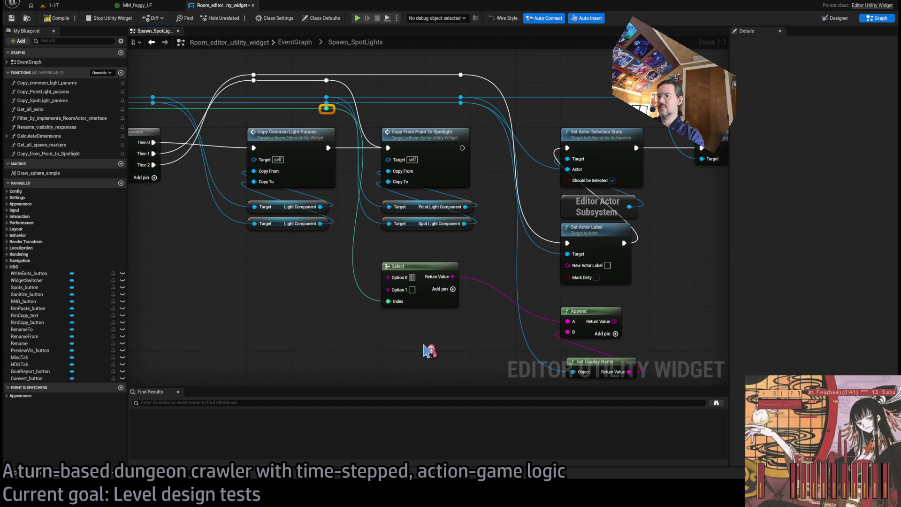
- Set the Select node's options to _up and _down
{"action": "type", "text": "_up"}
{"action": "left_click", "coordinate": [413, 289]}
{"action": "type", "text": "_down"}
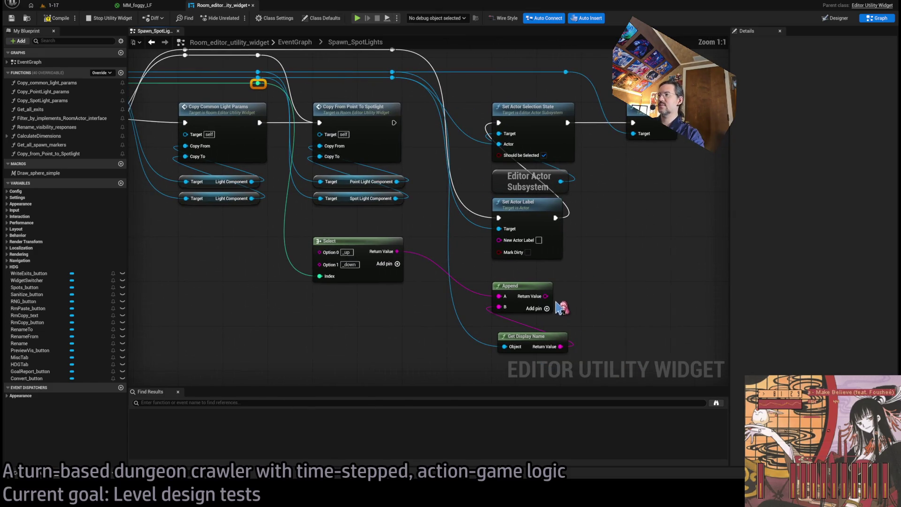
- Wire Append's result into New Actor Label and move Append with Get Display Name up
{"action": "left_click_drag", "start_coordinate": [526, 341], "coordinate": [521, 334]}
{"action": "left_click_drag", "start_coordinate": [545, 296], "coordinate": [499, 240]}
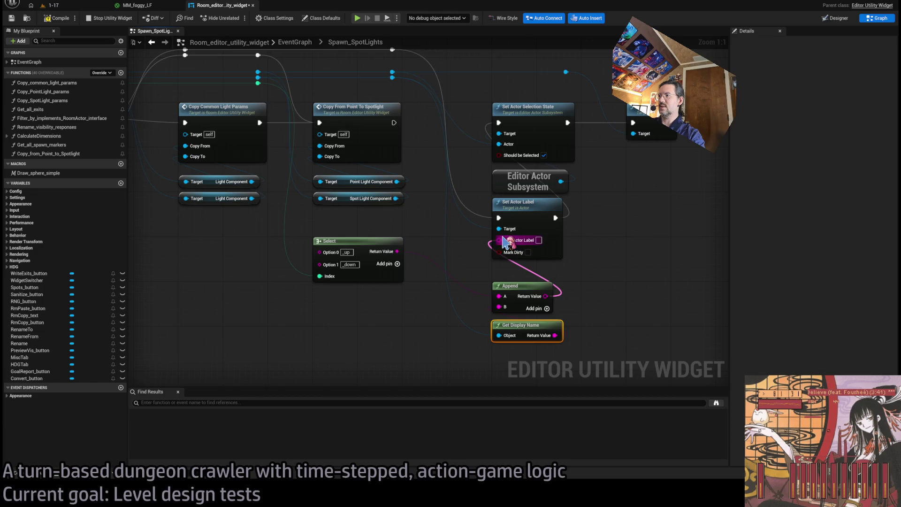
{"action": "left_click", "coordinate": [513, 296], "text": "ctrl"}
{"action": "left_click_drag", "start_coordinate": [514, 296], "coordinate": [514, 279]}
{"action": "left_click", "coordinate": [590, 280]}
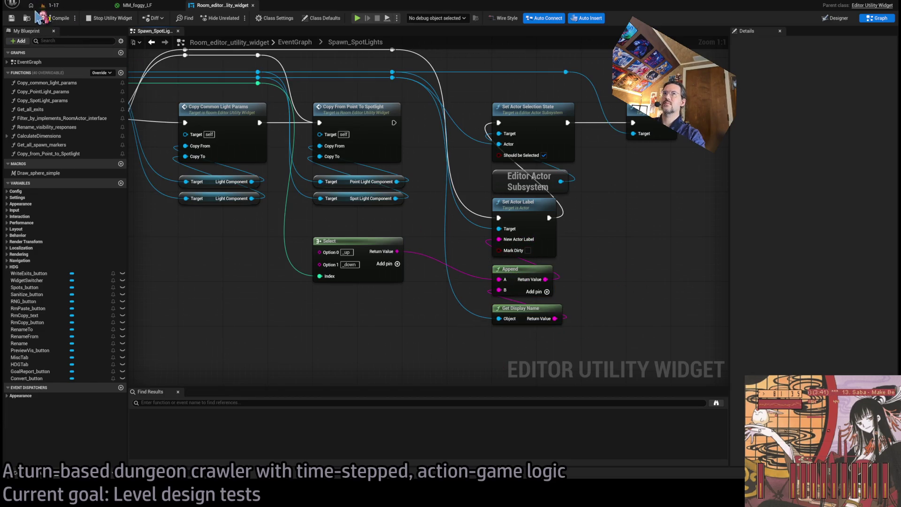
- Shift the selection-state, Destroy Actor and Outputs nodes right and unhook the selection state from Destroy Actor
{"action": "mouse_move", "coordinate": [626, 217]}
{"action": "left_mouse_down"}
{"action": "mouse_move", "coordinate": [594, 243]}
{"action": "mouse_move", "coordinate": [480, 280]}
{"action": "left_mouse_up"}
{"action": "left_click_drag", "start_coordinate": [619, 112], "coordinate": [346, 252]}
{"action": "mouse_move", "coordinate": [385, 171]}
{"action": "left_mouse_down"}
{"action": "mouse_move", "coordinate": [627, 165]}
{"action": "mouse_move", "coordinate": [483, 174]}
{"action": "left_mouse_up"}
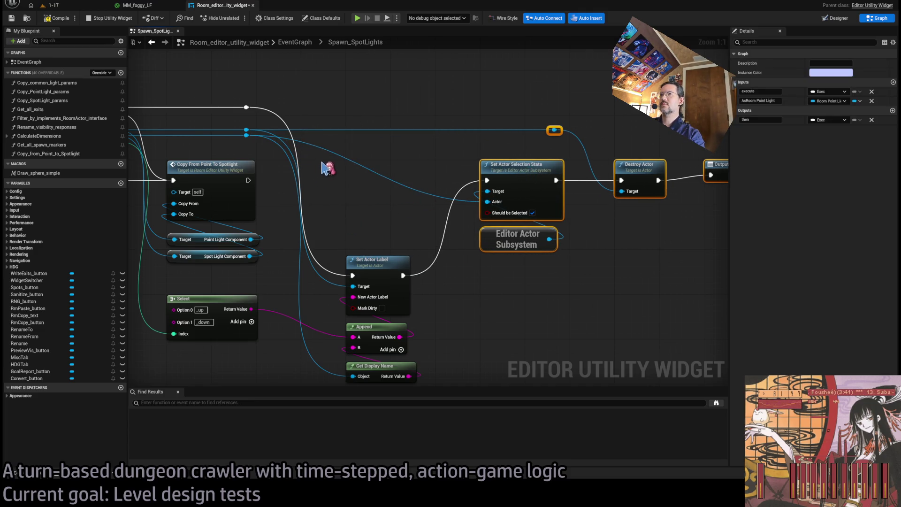
{"action": "left_click", "coordinate": [510, 272]}
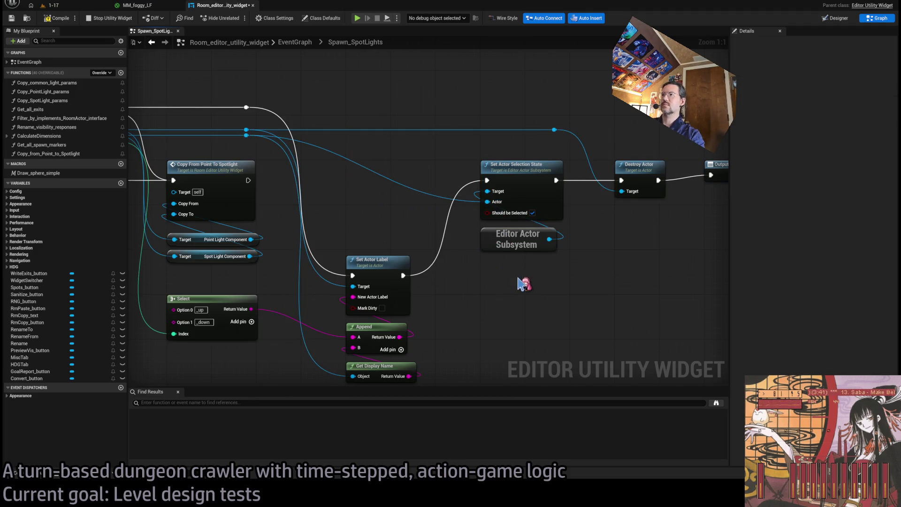
{"action": "mouse_move", "coordinate": [556, 180]}
{"action": "left_mouse_down"}
{"action": "mouse_move", "coordinate": [554, 294]}
{"action": "mouse_move", "coordinate": [622, 305]}
{"action": "mouse_move", "coordinate": [562, 185]}
{"action": "left_mouse_up"}
{"action": "left_click", "coordinate": [557, 180], "text": "alt"}
- Reroute the Actor wire and move Set Actor Label, Append and Get Display Name into the main row
{"action": "left_click_drag", "start_coordinate": [530, 261], "coordinate": [511, 166]}
{"action": "left_click_drag", "start_coordinate": [403, 232], "coordinate": [405, 195]}
{"action": "double_click", "coordinate": [345, 117]}
{"action": "left_click_drag", "start_coordinate": [352, 120], "coordinate": [407, 106]}
{"action": "left_click_drag", "start_coordinate": [405, 165], "coordinate": [387, 360]}
{"action": "left_click_drag", "start_coordinate": [381, 230], "coordinate": [382, 141]}
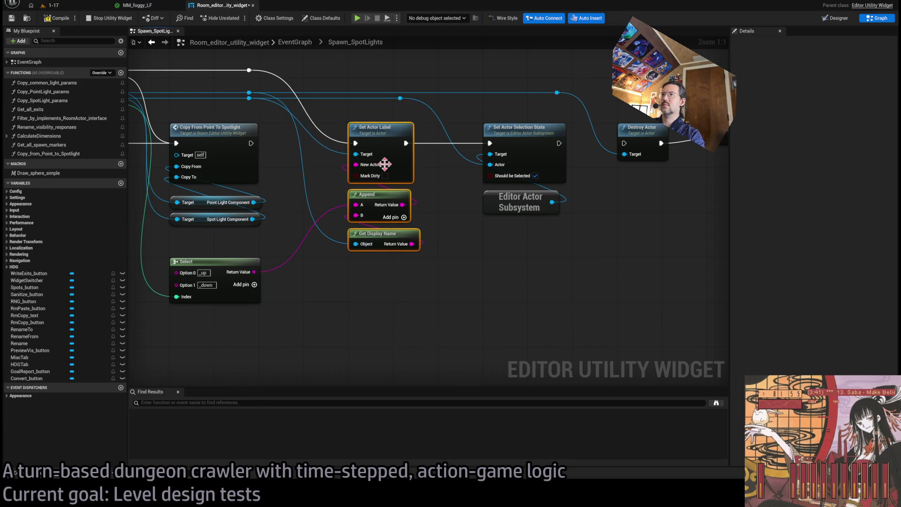
{"action": "left_click", "coordinate": [432, 283]}
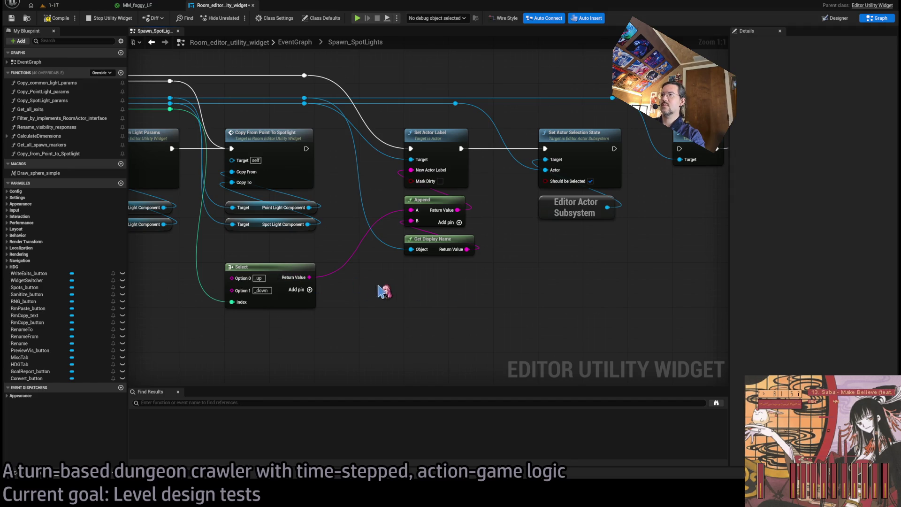
- Place Select under Get Display Name and feed the display name and Select result into Append
{"action": "left_click_drag", "start_coordinate": [271, 272], "coordinate": [451, 274]}
{"action": "mouse_move", "coordinate": [436, 240]}
{"action": "left_mouse_down"}
{"action": "mouse_move", "coordinate": [442, 327]}
{"action": "mouse_move", "coordinate": [442, 249]}
{"action": "mouse_move", "coordinate": [411, 210]}
{"action": "left_mouse_up"}
{"action": "left_click_drag", "start_coordinate": [488, 277], "coordinate": [412, 221]}
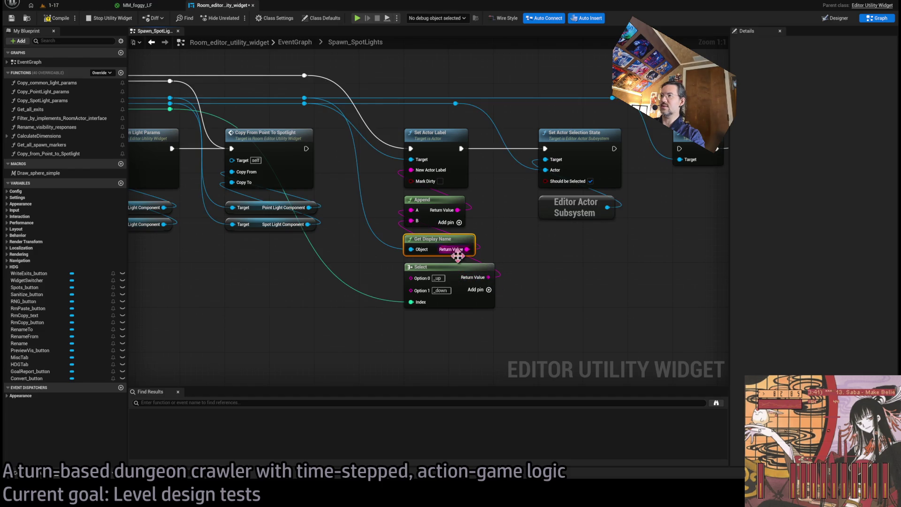
{"action": "left_click_drag", "start_coordinate": [324, 268], "coordinate": [416, 302]}
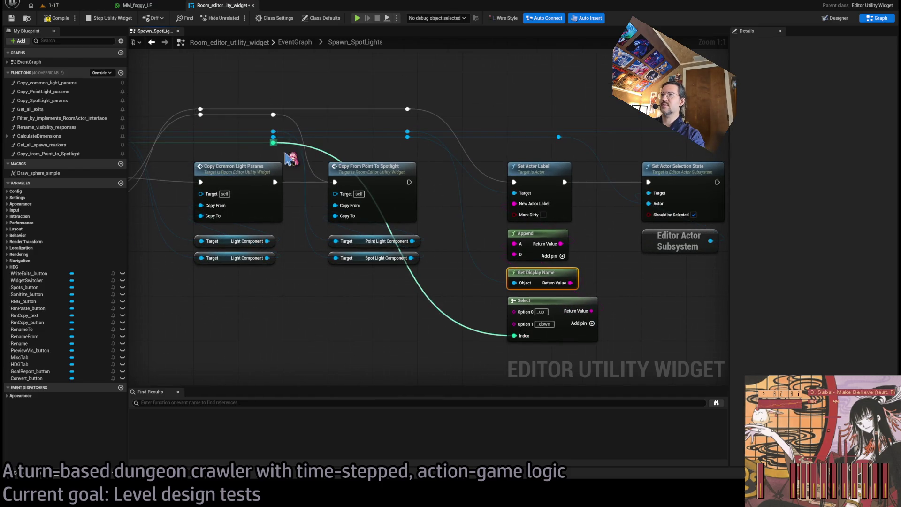
{"action": "mouse_move", "coordinate": [273, 143]}
{"action": "left_mouse_down"}
{"action": "mouse_move", "coordinate": [402, 150]}
{"action": "mouse_move", "coordinate": [316, 125]}
{"action": "mouse_move", "coordinate": [273, 143]}
{"action": "mouse_move", "coordinate": [411, 144]}
{"action": "left_mouse_up"}
{"action": "left_click", "coordinate": [273, 143]}
- Review the rewired label chain and return to the main EventGraph
{"action": "mouse_move", "coordinate": [368, 197]}
{"action": "left_mouse_down"}
{"action": "mouse_move", "coordinate": [486, 250]}
{"action": "mouse_move", "coordinate": [476, 268]}
{"action": "mouse_move", "coordinate": [432, 283]}
{"action": "left_mouse_up"}
{"action": "mouse_move", "coordinate": [509, 255]}
{"action": "left_mouse_down"}
{"action": "mouse_move", "coordinate": [429, 208]}
{"action": "mouse_move", "coordinate": [400, 161]}
{"action": "mouse_move", "coordinate": [357, 180]}
{"action": "left_mouse_up"}
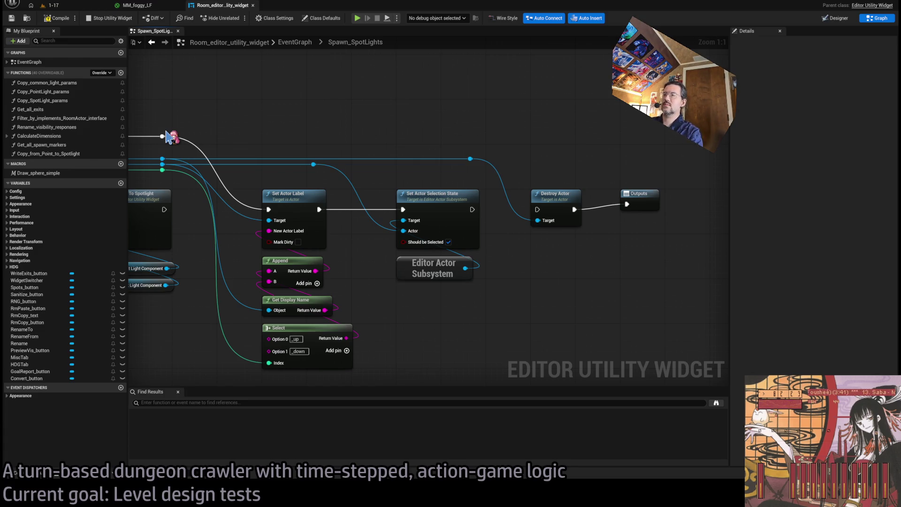
{"action": "left_click", "coordinate": [295, 43]}
- Pan the EventGraph to the Room_PointLight For Each Loop chain and open Spawn_SpotLights
{"action": "scroll", "coordinate": [461, 282], "scroll_direction": "up", "scroll_amount": 12}
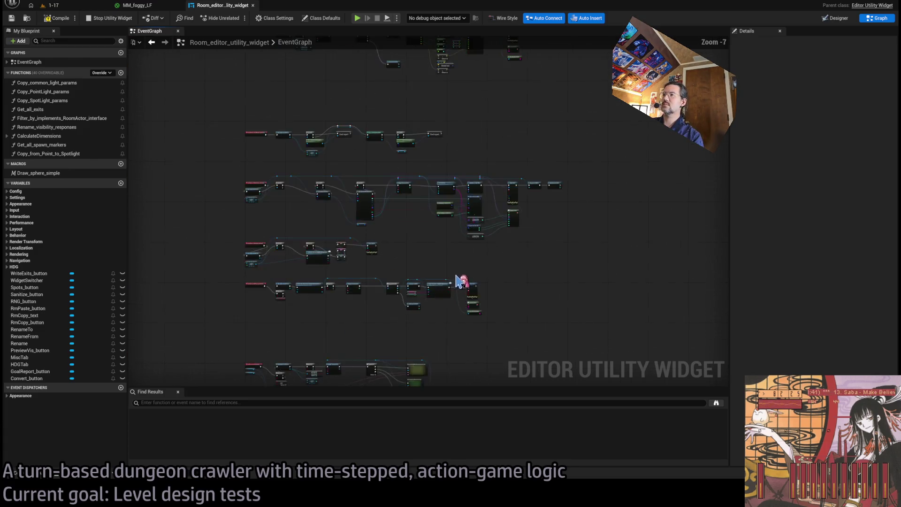
{"action": "mouse_move", "coordinate": [352, 254]}
{"action": "left_mouse_down"}
{"action": "mouse_move", "coordinate": [380, 253]}
{"action": "mouse_move", "coordinate": [302, 258]}
{"action": "mouse_move", "coordinate": [479, 215]}
{"action": "left_mouse_up"}
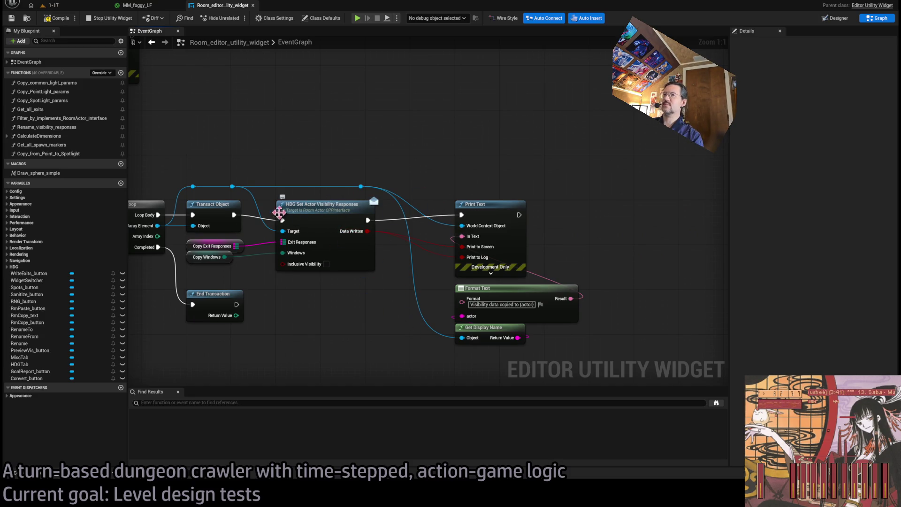
{"action": "left_click_drag", "start_coordinate": [378, 230], "coordinate": [525, 226]}
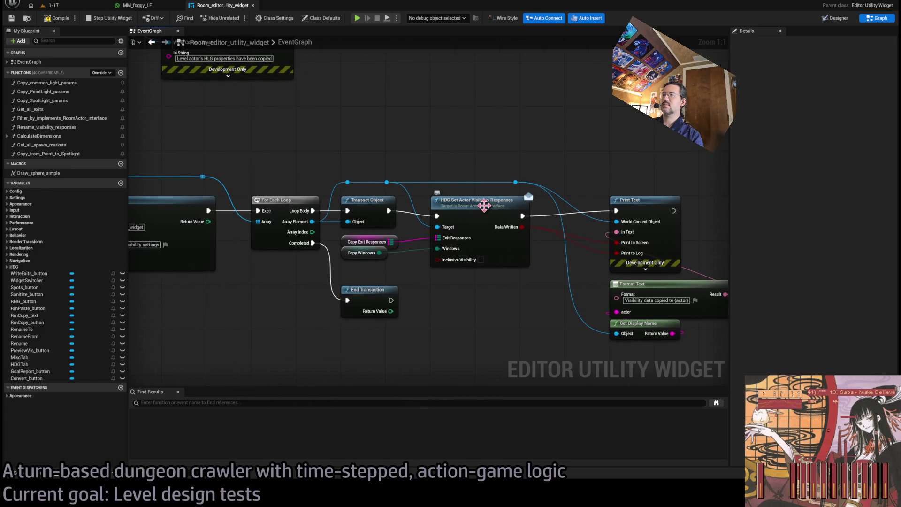
{"action": "scroll", "coordinate": [484, 205], "scroll_direction": "down", "scroll_amount": 6}
{"action": "mouse_move", "coordinate": [510, 178]}
{"action": "left_mouse_down"}
{"action": "mouse_move", "coordinate": [451, 195]}
{"action": "mouse_move", "coordinate": [591, 166]}
{"action": "mouse_move", "coordinate": [485, 135]}
{"action": "mouse_move", "coordinate": [374, 191]}
{"action": "left_mouse_up"}
{"action": "scroll", "coordinate": [450, 195], "scroll_direction": "up", "scroll_amount": 6}
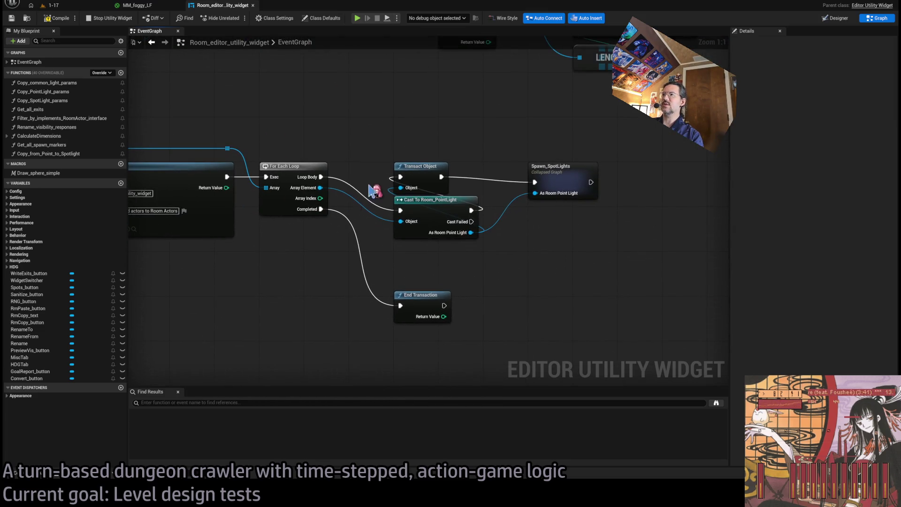
{"action": "double_click", "coordinate": [554, 181]}
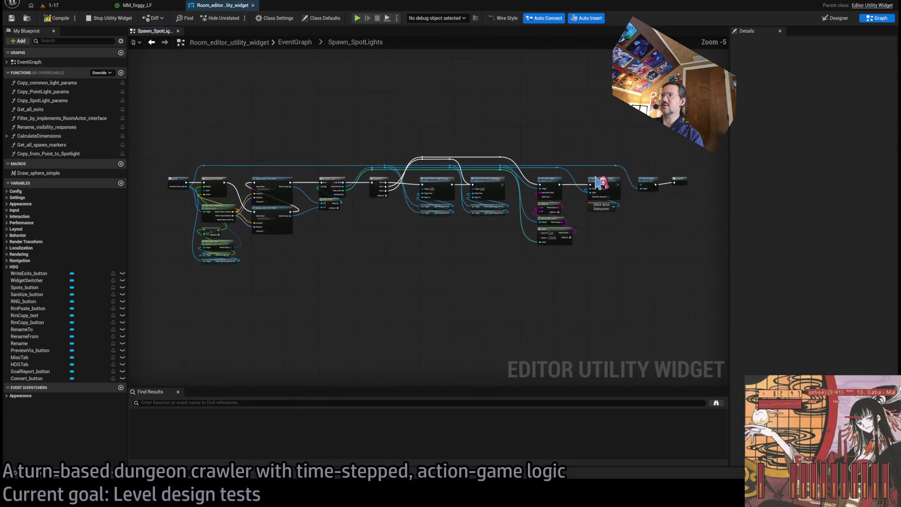
{"action": "scroll", "coordinate": [490, 218], "scroll_direction": "up", "scroll_amount": 4}
{"action": "scroll", "coordinate": [599, 245], "scroll_direction": "down", "scroll_amount": 2}
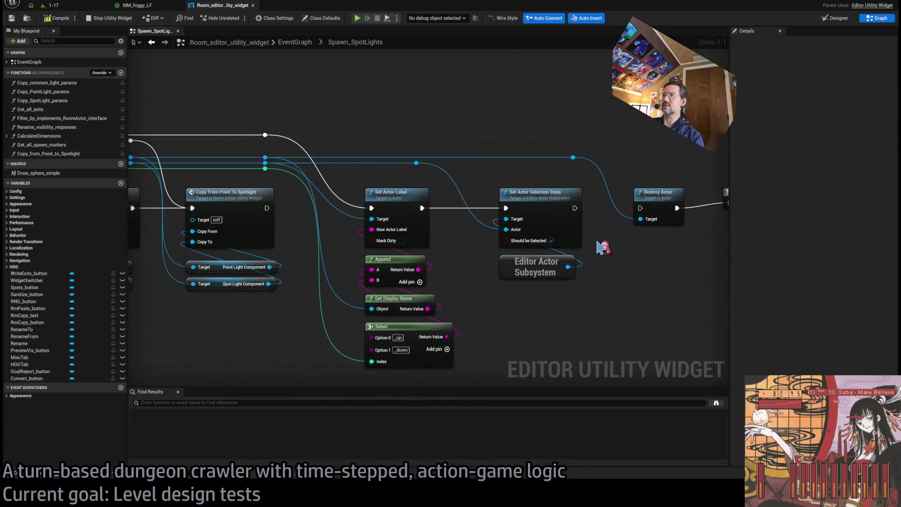
- Route For Each Loop's Completed pin through a reroute into Destroy Actor, then shift Destroy Actor and Outputs right
{"action": "mouse_move", "coordinate": [224, 243]}
{"action": "left_mouse_down"}
{"action": "mouse_move", "coordinate": [286, 175]}
{"action": "mouse_move", "coordinate": [281, 160]}
{"action": "left_mouse_up"}
{"action": "left_click_drag", "start_coordinate": [281, 159], "coordinate": [671, 161]}
{"action": "scroll", "coordinate": [362, 157], "scroll_direction": "up", "scroll_amount": 2}
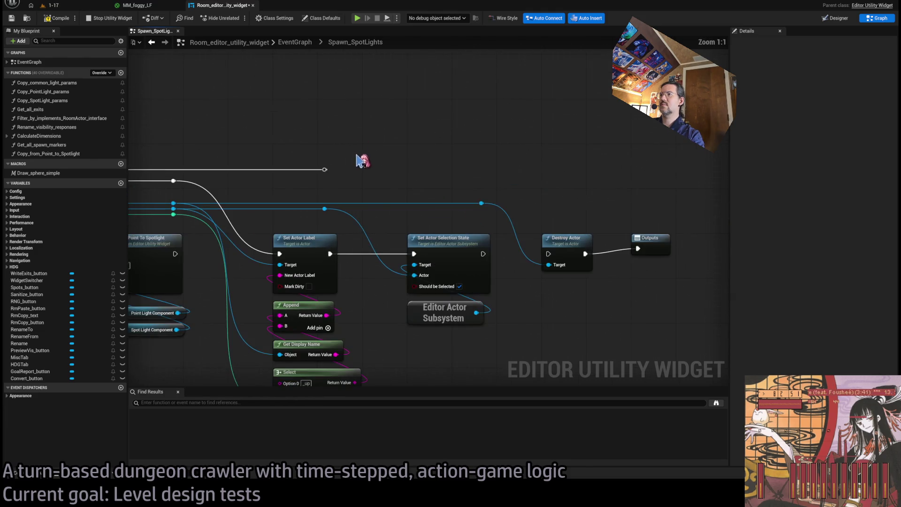
{"action": "mouse_move", "coordinate": [347, 170]}
{"action": "left_mouse_down"}
{"action": "mouse_move", "coordinate": [481, 170]}
{"action": "mouse_move", "coordinate": [548, 254]}
{"action": "left_mouse_up"}
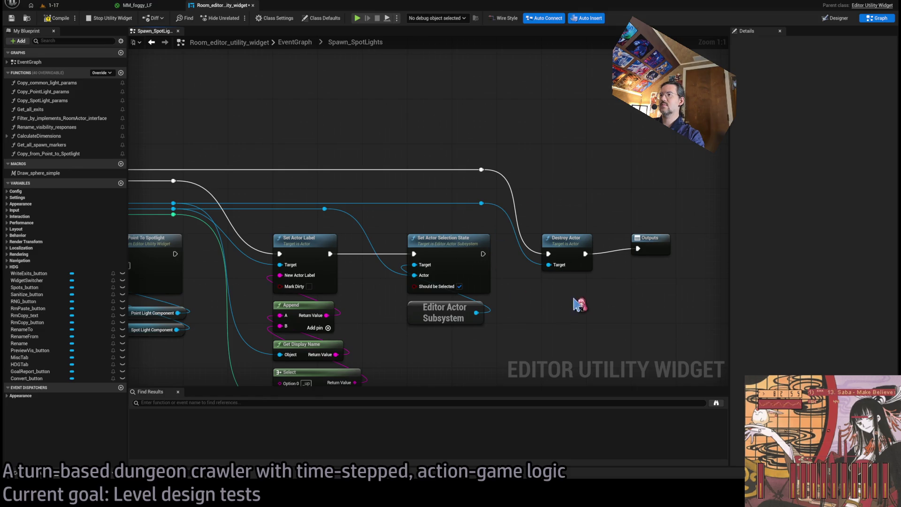
{"action": "left_click_drag", "start_coordinate": [404, 217], "coordinate": [301, 207]}
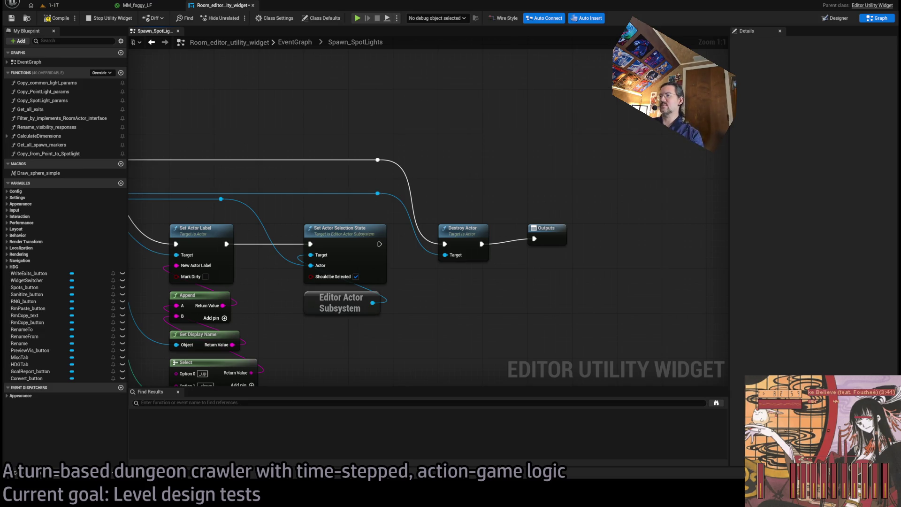
{"action": "left_click_drag", "start_coordinate": [578, 203], "coordinate": [465, 281]}
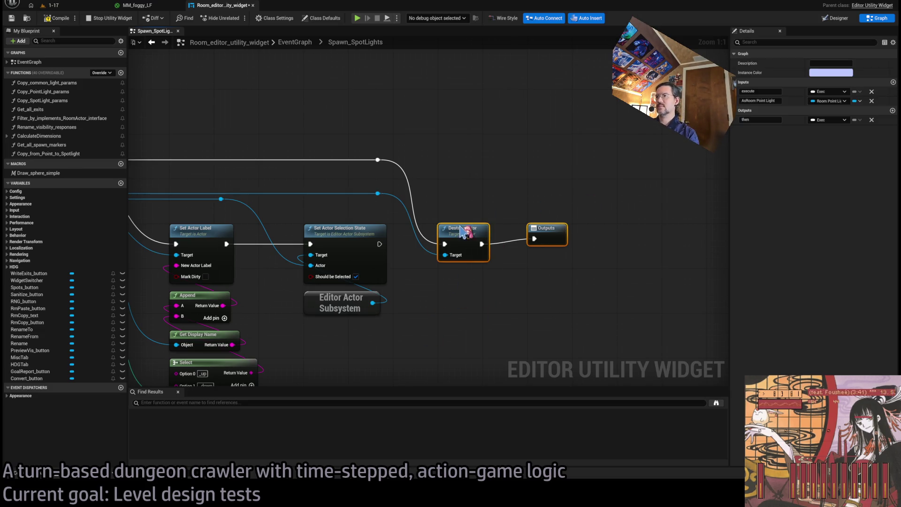
{"action": "left_click_drag", "start_coordinate": [467, 231], "coordinate": [512, 232]}
- Survey the graph back to the spawn nodes and add an Invert Rotator off the transform's rotation
{"action": "mouse_move", "coordinate": [307, 330]}
{"action": "left_mouse_down"}
{"action": "mouse_move", "coordinate": [515, 302]}
{"action": "mouse_move", "coordinate": [548, 288]}
{"action": "mouse_move", "coordinate": [606, 234]}
{"action": "mouse_move", "coordinate": [620, 174]}
{"action": "left_mouse_up"}
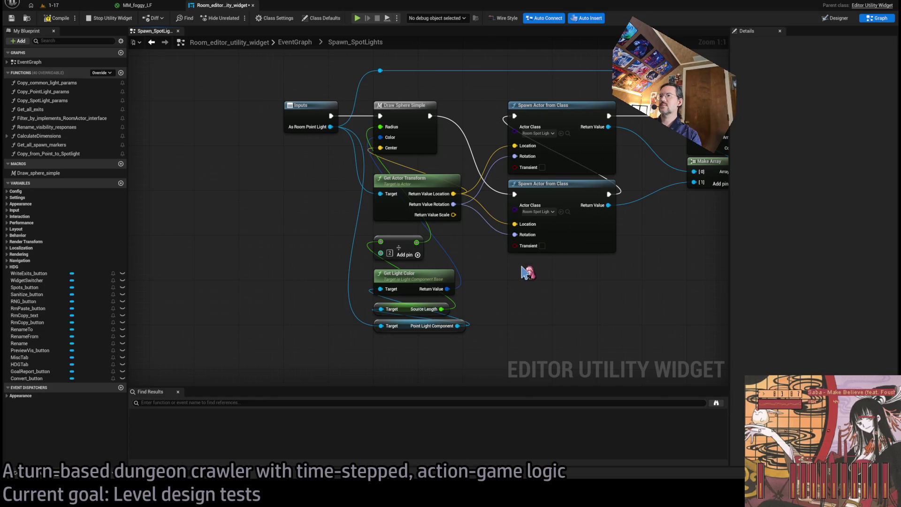
{"action": "left_click_drag", "start_coordinate": [449, 322], "coordinate": [425, 320]}
{"action": "mouse_move", "coordinate": [620, 282]}
{"action": "left_mouse_down"}
{"action": "mouse_move", "coordinate": [392, 316]}
{"action": "mouse_move", "coordinate": [272, 297]}
{"action": "mouse_move", "coordinate": [279, 314]}
{"action": "left_mouse_up"}
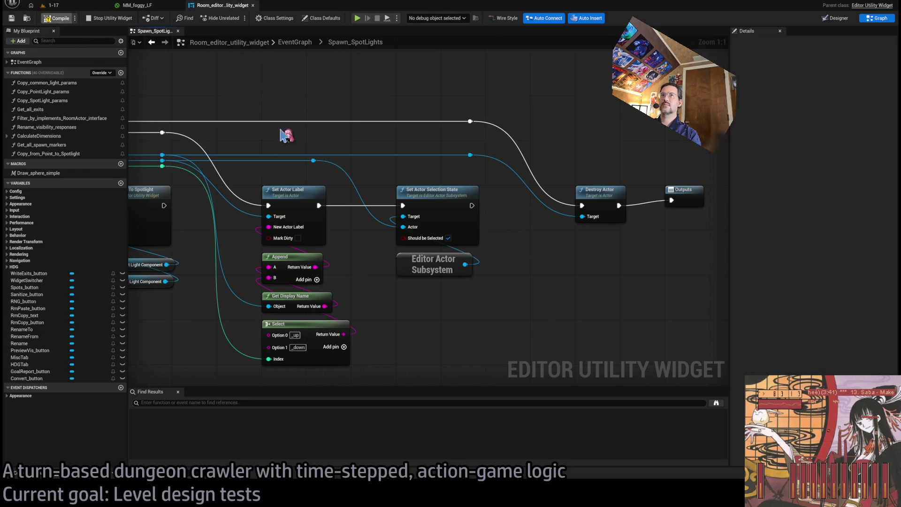
{"action": "mouse_move", "coordinate": [561, 249]}
{"action": "left_mouse_down"}
{"action": "mouse_move", "coordinate": [426, 268]}
{"action": "mouse_move", "coordinate": [709, 261]}
{"action": "left_mouse_up"}
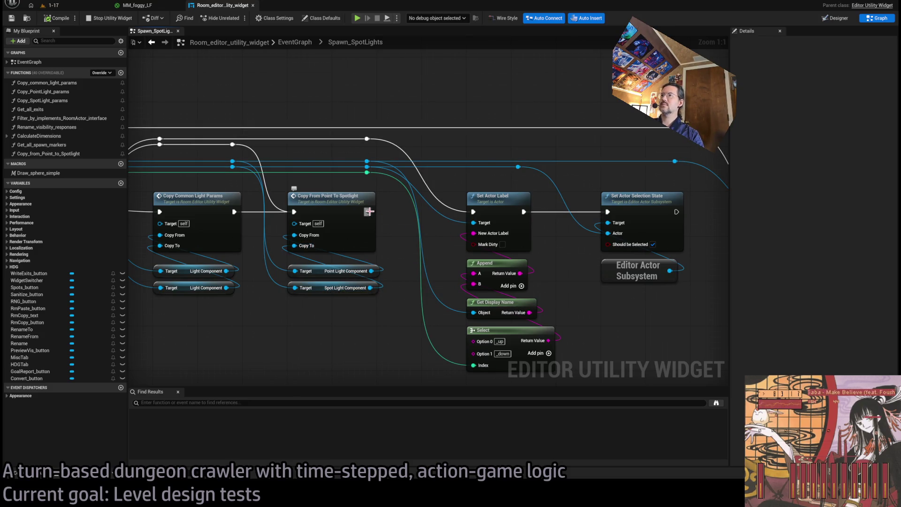
{"action": "mouse_move", "coordinate": [497, 245]}
{"action": "left_mouse_down"}
{"action": "mouse_move", "coordinate": [462, 239]}
{"action": "mouse_move", "coordinate": [573, 168]}
{"action": "mouse_move", "coordinate": [530, 206]}
{"action": "mouse_move", "coordinate": [378, 217]}
{"action": "mouse_move", "coordinate": [589, 247]}
{"action": "left_mouse_up"}
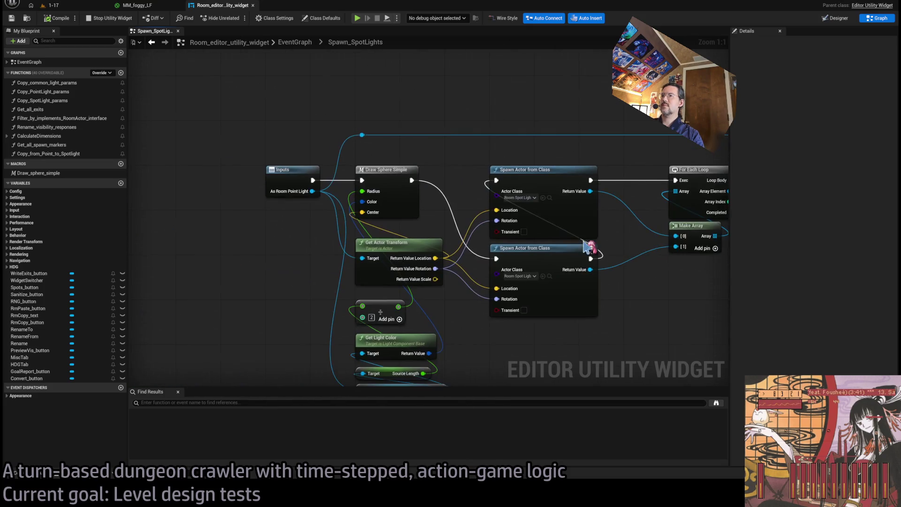
{"action": "mouse_move", "coordinate": [488, 230]}
{"action": "left_mouse_down"}
{"action": "mouse_move", "coordinate": [364, 221]}
{"action": "mouse_move", "coordinate": [486, 229]}
{"action": "mouse_move", "coordinate": [458, 215]}
{"action": "left_mouse_up"}
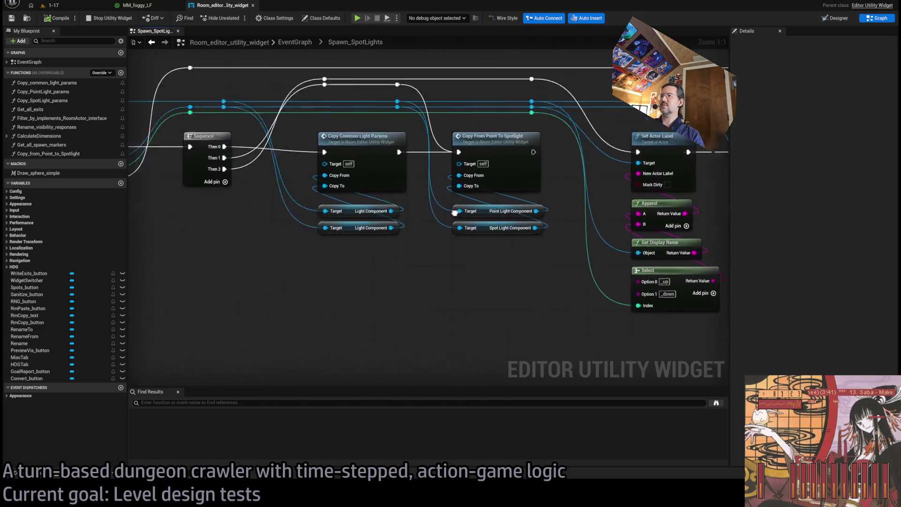
{"action": "left_click_drag", "start_coordinate": [188, 226], "coordinate": [643, 226]}
{"action": "left_click_drag", "start_coordinate": [304, 279], "coordinate": [346, 279]}
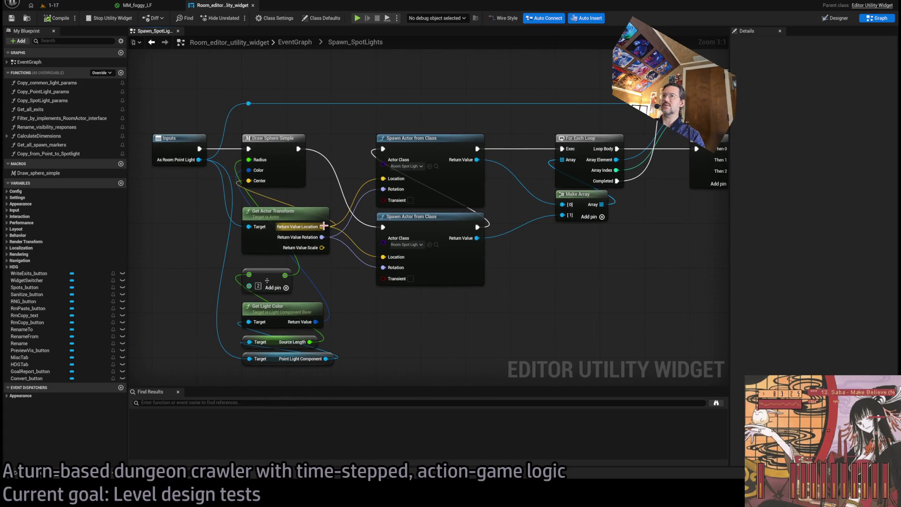
{"action": "mouse_move", "coordinate": [323, 237]}
{"action": "left_mouse_down"}
{"action": "mouse_move", "coordinate": [413, 334]}
{"action": "mouse_move", "coordinate": [397, 296]}
{"action": "left_mouse_up"}
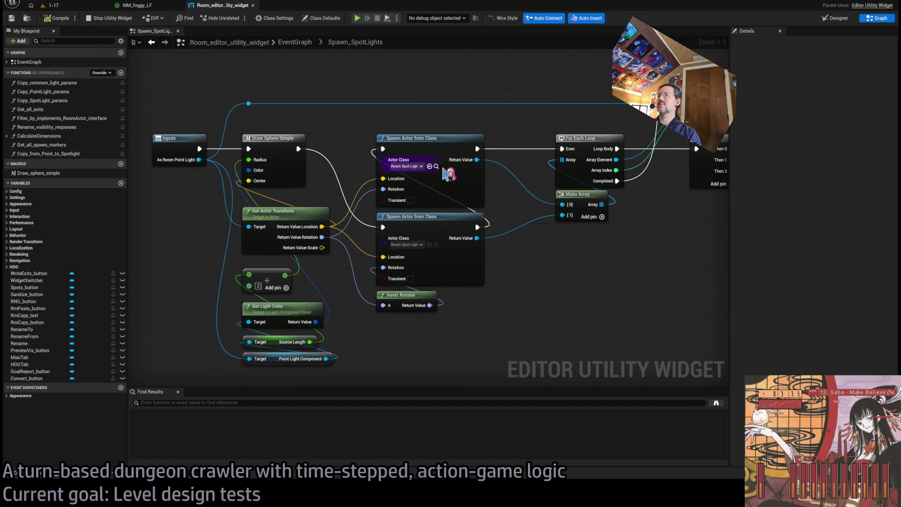
- Retype the Select node's Option 0 and Option 1 labels, ending with _down for Option 1
{"action": "left_click_drag", "start_coordinate": [450, 174], "coordinate": [380, 235]}
{"action": "mouse_move", "coordinate": [489, 254]}
{"action": "left_mouse_down"}
{"action": "mouse_move", "coordinate": [455, 281]}
{"action": "mouse_move", "coordinate": [348, 268]}
{"action": "left_mouse_up"}
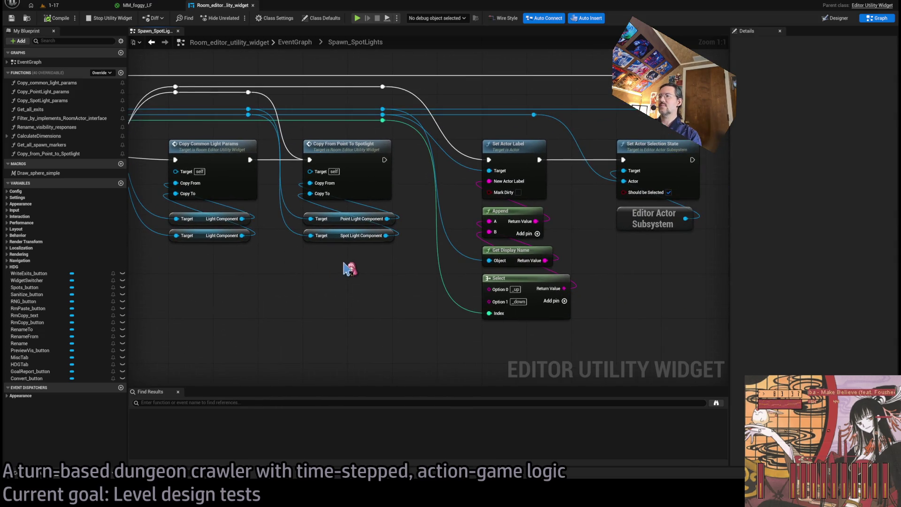
{"action": "left_click", "coordinate": [515, 289]}
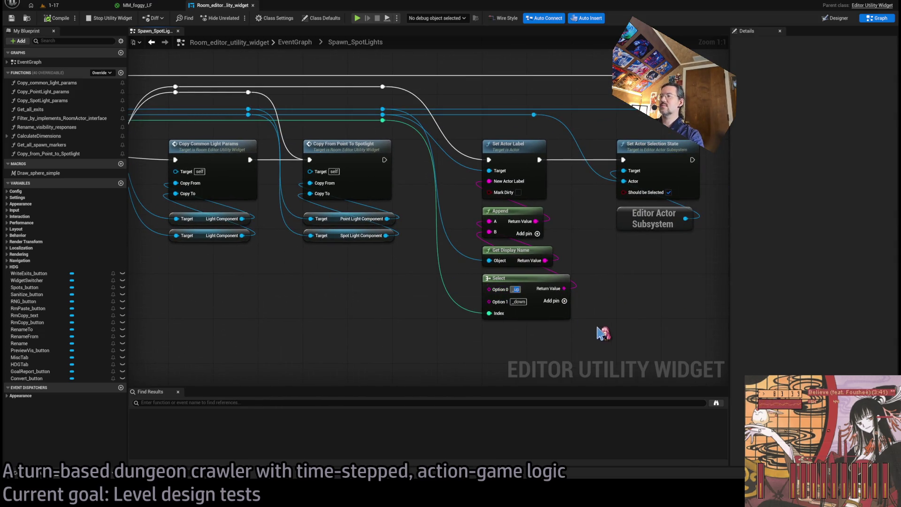
{"action": "type", "text": "_down"}
{"action": "key", "text": "Return"}
{"action": "left_click", "coordinate": [515, 301]}
{"action": "type", "text": "_Up"}
{"action": "key", "text": "Return"}
{"action": "type", "text": "_down"}
{"action": "key", "text": "Return"}
- Undo Option 0 back to _up, then save and compile the widget blueprint
{"action": "key", "text": "ctrl+z"}
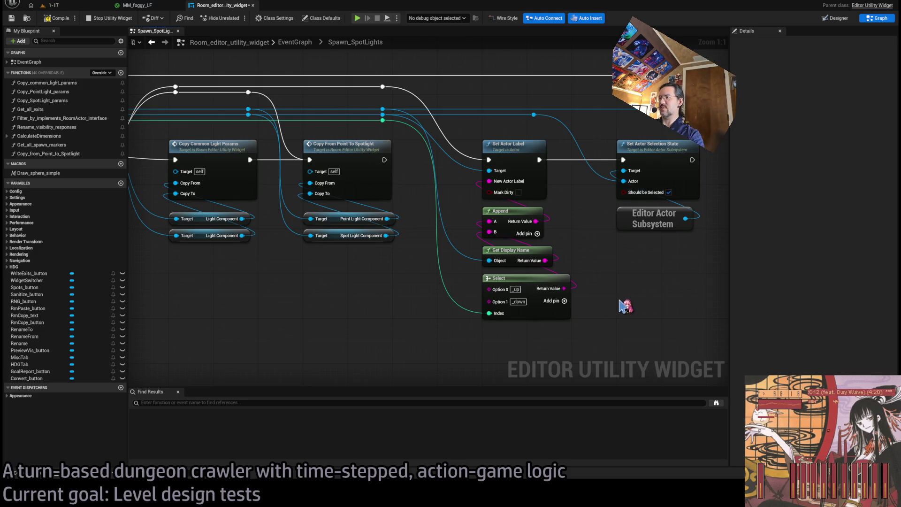
{"action": "key", "text": "ctrl+s"}
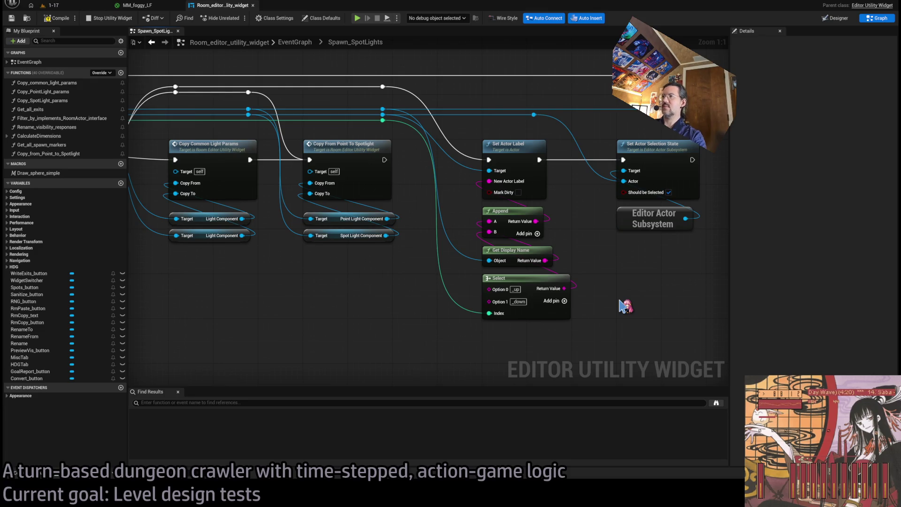
{"action": "left_click", "coordinate": [56, 18]}
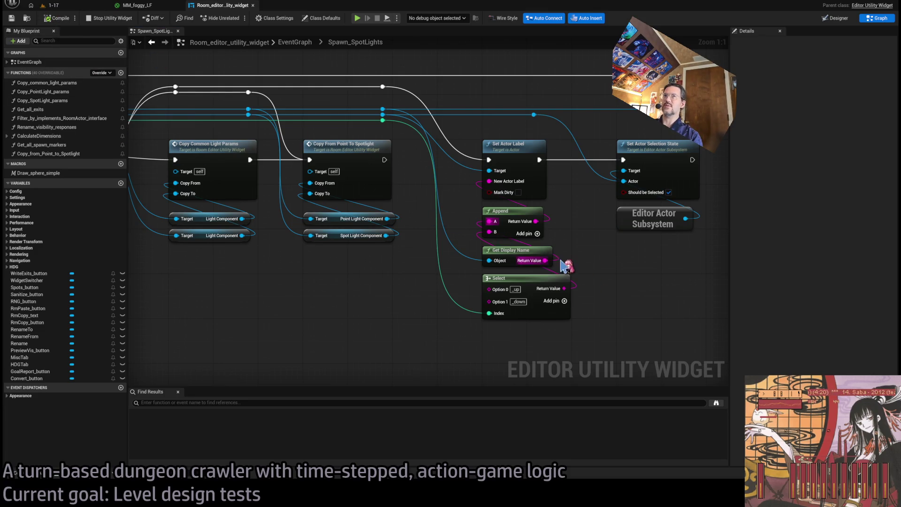
{"action": "left_click", "coordinate": [572, 221]}
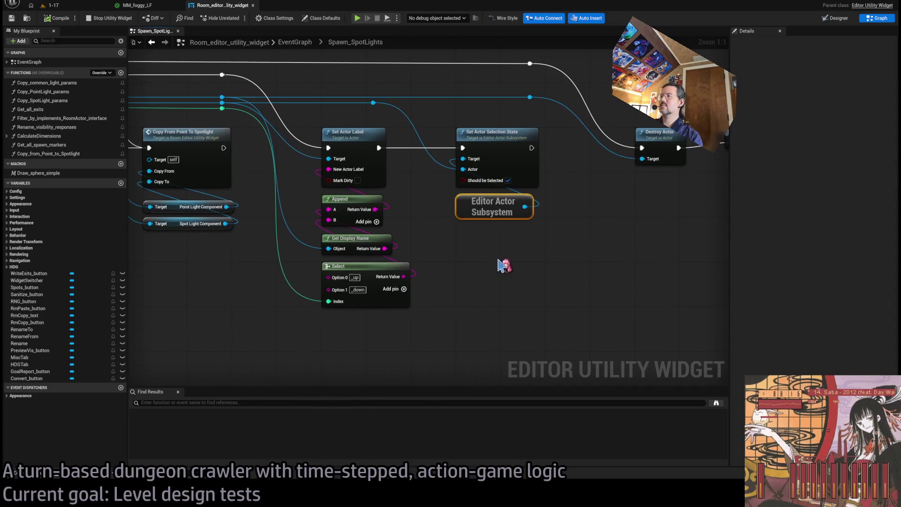
{"action": "mouse_move", "coordinate": [583, 227]}
{"action": "left_mouse_down"}
{"action": "mouse_move", "coordinate": [482, 203]}
{"action": "mouse_move", "coordinate": [531, 264]}
{"action": "left_mouse_up"}
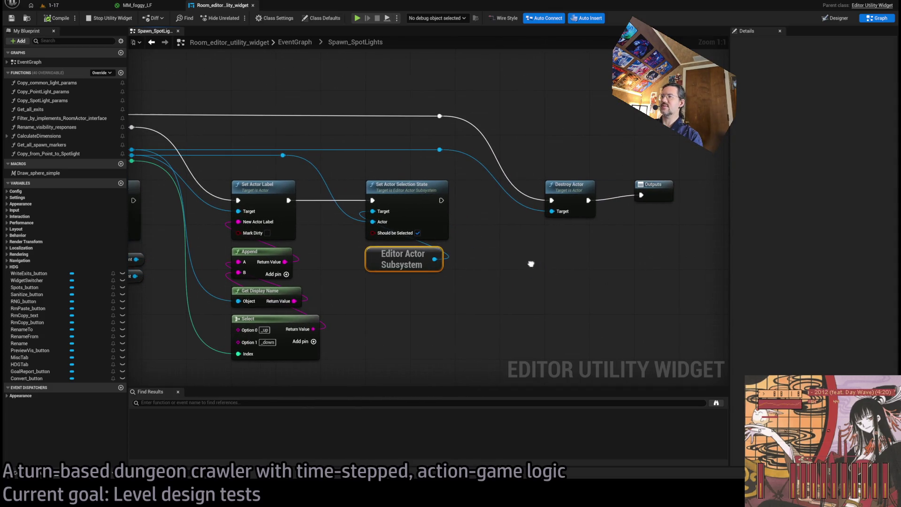
{"action": "left_click_drag", "start_coordinate": [690, 95], "coordinate": [478, 287]}
{"action": "left_click_drag", "start_coordinate": [513, 94], "coordinate": [413, 190]}
{"action": "left_click_drag", "start_coordinate": [345, 172], "coordinate": [445, 159]}
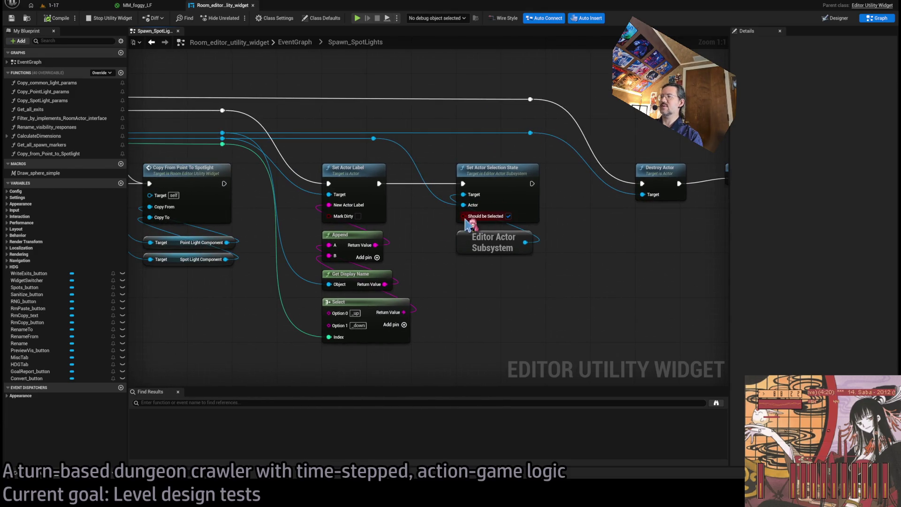
{"action": "left_click_drag", "start_coordinate": [565, 187], "coordinate": [467, 294]}
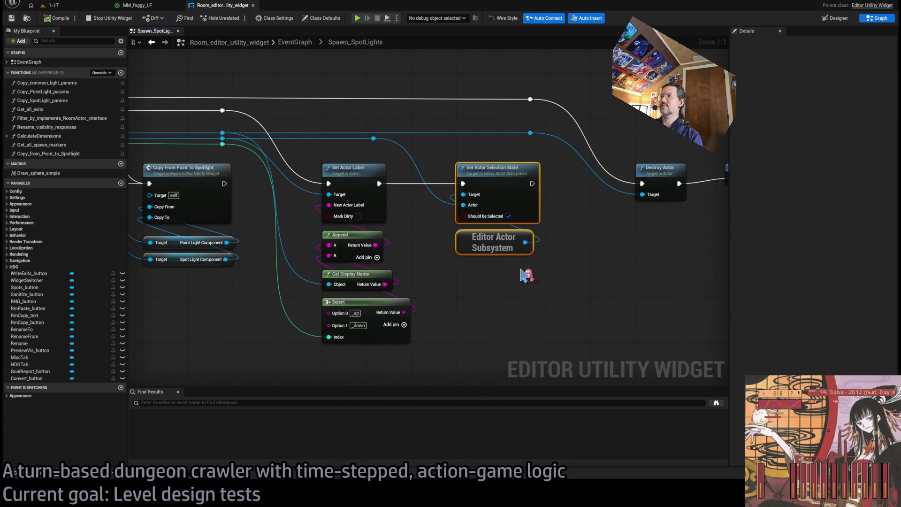
{"action": "left_click", "coordinate": [472, 356]}
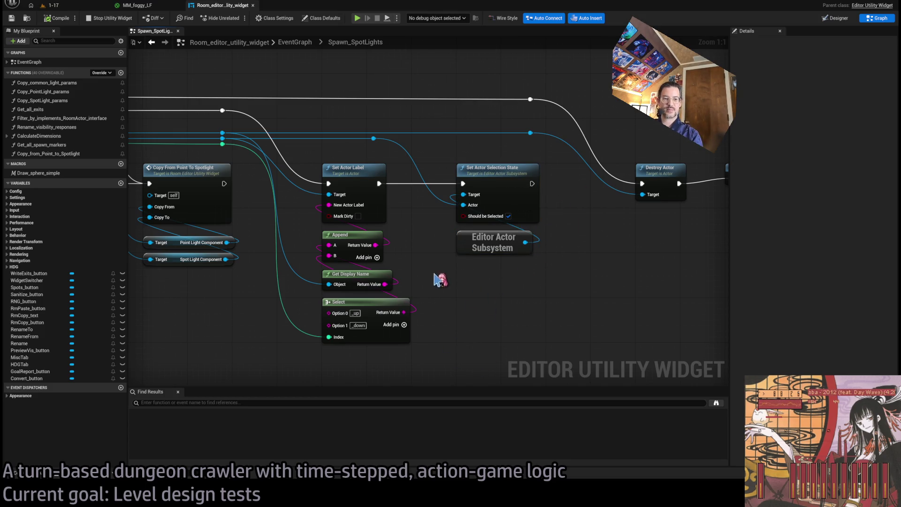
{"action": "mouse_move", "coordinate": [500, 287]}
{"action": "left_mouse_down"}
{"action": "mouse_move", "coordinate": [553, 296]}
{"action": "mouse_move", "coordinate": [442, 301]}
{"action": "mouse_move", "coordinate": [657, 300]}
{"action": "mouse_move", "coordinate": [704, 282]}
{"action": "left_mouse_up"}
{"action": "mouse_move", "coordinate": [475, 295]}
{"action": "left_mouse_down"}
{"action": "mouse_move", "coordinate": [549, 294]}
{"action": "mouse_move", "coordinate": [649, 252]}
{"action": "mouse_move", "coordinate": [402, 275]}
{"action": "mouse_move", "coordinate": [412, 288]}
{"action": "mouse_move", "coordinate": [465, 303]}
{"action": "mouse_move", "coordinate": [318, 297]}
{"action": "mouse_move", "coordinate": [329, 305]}
{"action": "mouse_move", "coordinate": [553, 272]}
{"action": "left_mouse_up"}
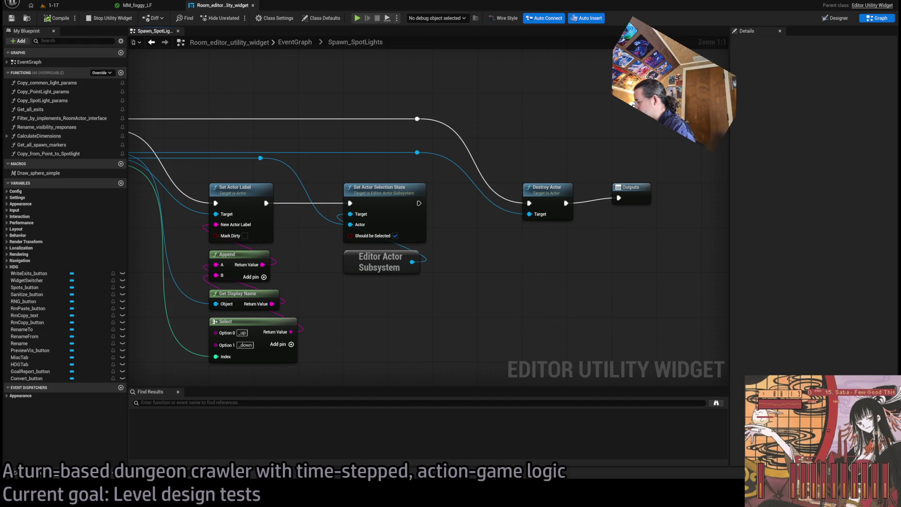
- Back out to the EventGraph, compile the room editor widget, and switch to the 1-17 level
{"action": "mouse_move", "coordinate": [345, 161]}
{"action": "left_mouse_down"}
{"action": "mouse_move", "coordinate": [260, 161]}
{"action": "mouse_move", "coordinate": [353, 155]}
{"action": "left_mouse_up"}
{"action": "left_click_drag", "start_coordinate": [547, 282], "coordinate": [600, 246]}
{"action": "mouse_move", "coordinate": [136, 300]}
{"action": "left_mouse_down"}
{"action": "mouse_move", "coordinate": [465, 308]}
{"action": "mouse_move", "coordinate": [396, 308]}
{"action": "left_mouse_up"}
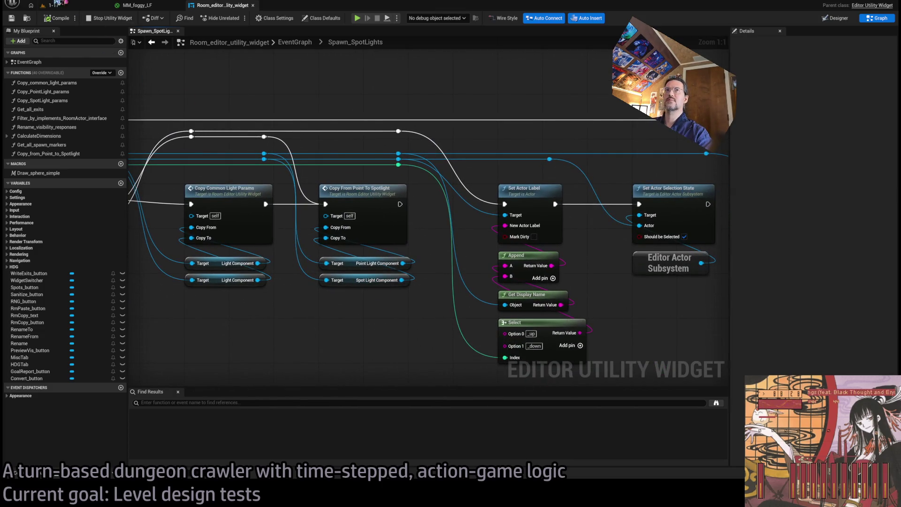
{"action": "mouse_move", "coordinate": [613, 237]}
{"action": "left_mouse_down"}
{"action": "mouse_move", "coordinate": [699, 183]}
{"action": "mouse_move", "coordinate": [686, 243]}
{"action": "mouse_move", "coordinate": [660, 220]}
{"action": "mouse_move", "coordinate": [549, 241]}
{"action": "mouse_move", "coordinate": [523, 263]}
{"action": "mouse_move", "coordinate": [300, 263]}
{"action": "mouse_move", "coordinate": [318, 261]}
{"action": "left_mouse_up"}
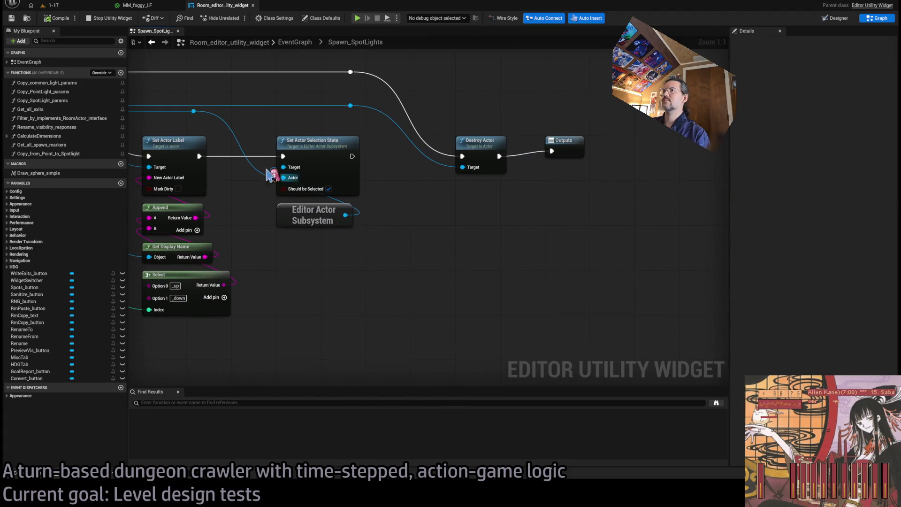
{"action": "left_click", "coordinate": [295, 47]}
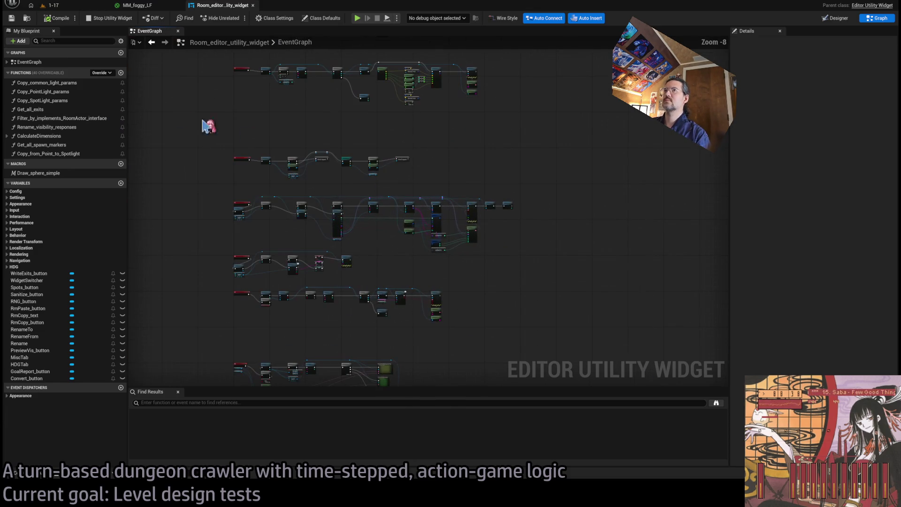
{"action": "left_click", "coordinate": [56, 18]}
{"action": "left_click", "coordinate": [50, 5]}
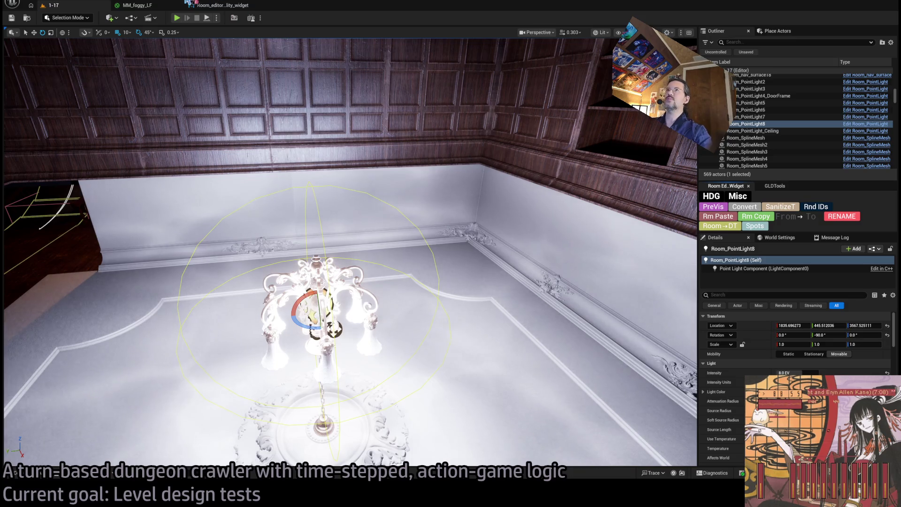
- Frame Room_PointLight8 in the 1-17 viewport and convert it into up and down spotlights
{"action": "left_click", "coordinate": [221, 5]}
{"action": "left_click", "coordinate": [51, 5]}
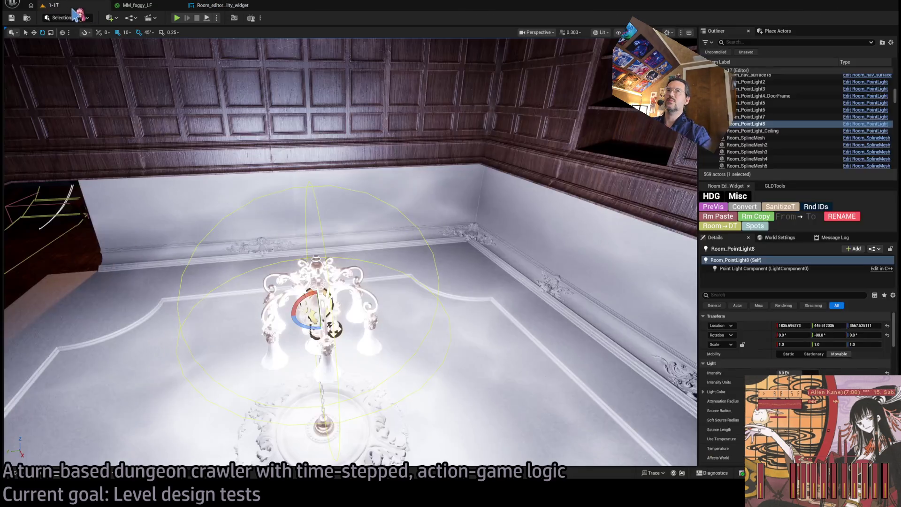
{"action": "key", "text": "f"}
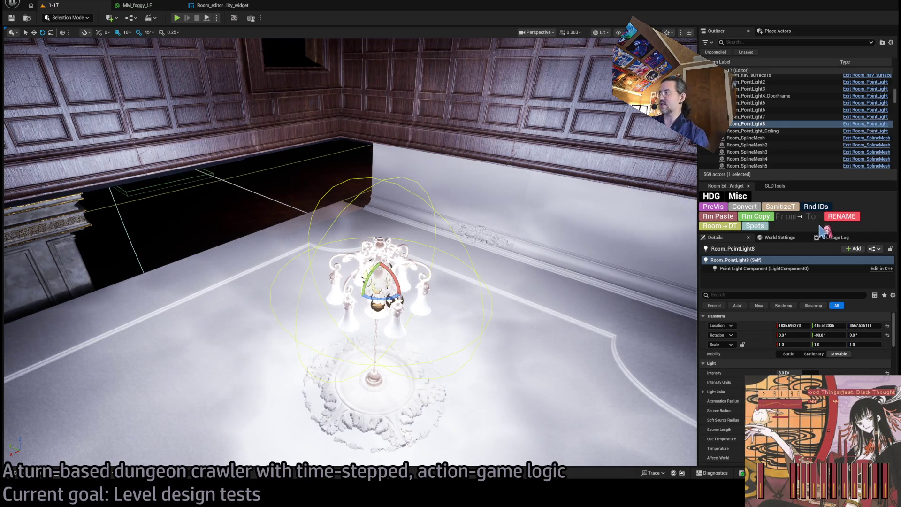
{"action": "left_click", "coordinate": [755, 226]}
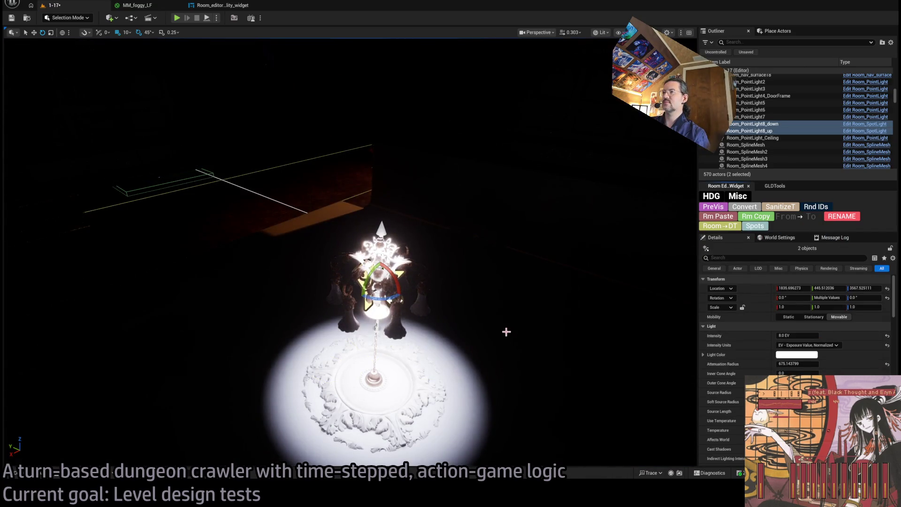
- Select and frame Room_PointLight8_down, then Room_PointLight8_up, moving in close to the chandelier
{"action": "left_click", "coordinate": [790, 125]}
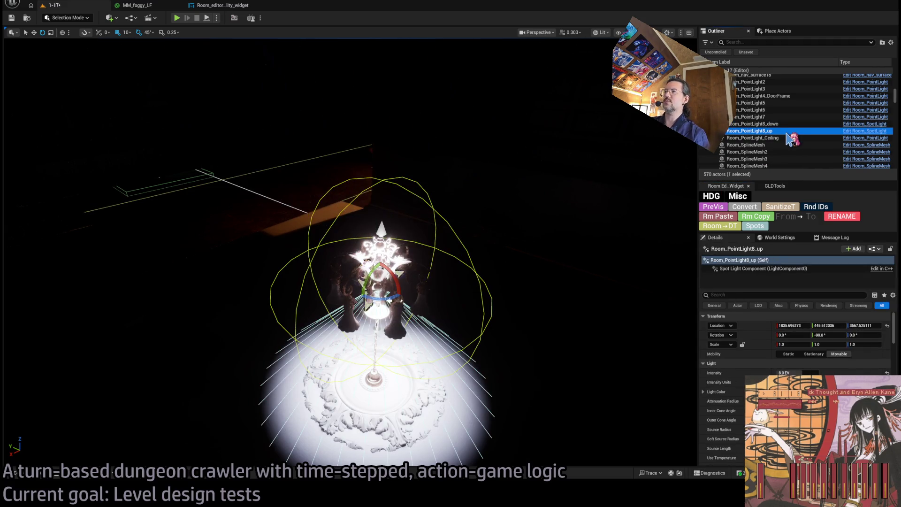
{"action": "left_click_drag", "start_coordinate": [540, 281], "coordinate": [540, 141]}
{"action": "key", "text": "f"}
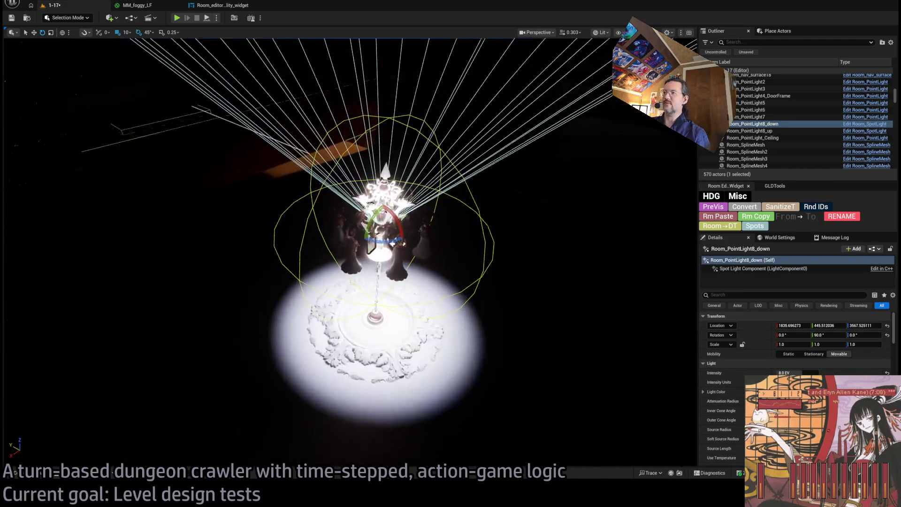
{"action": "left_click", "coordinate": [755, 131]}
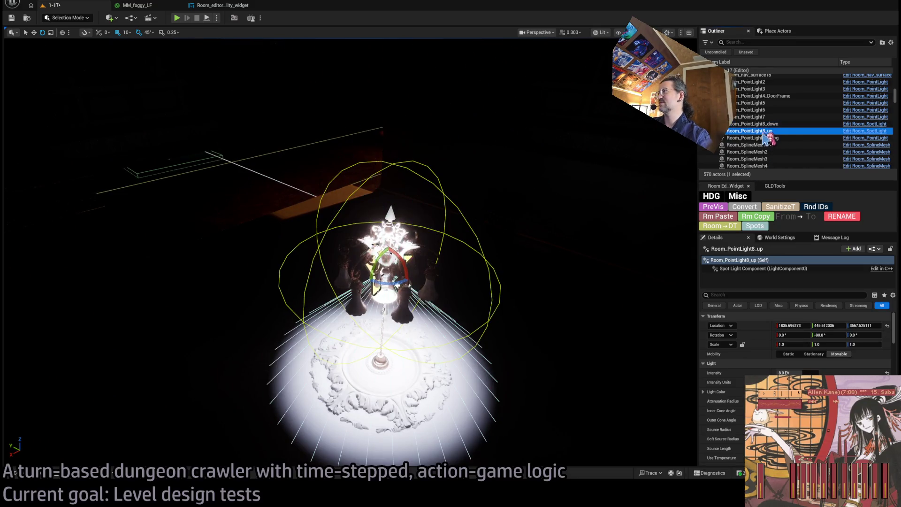
{"action": "key", "text": "f"}
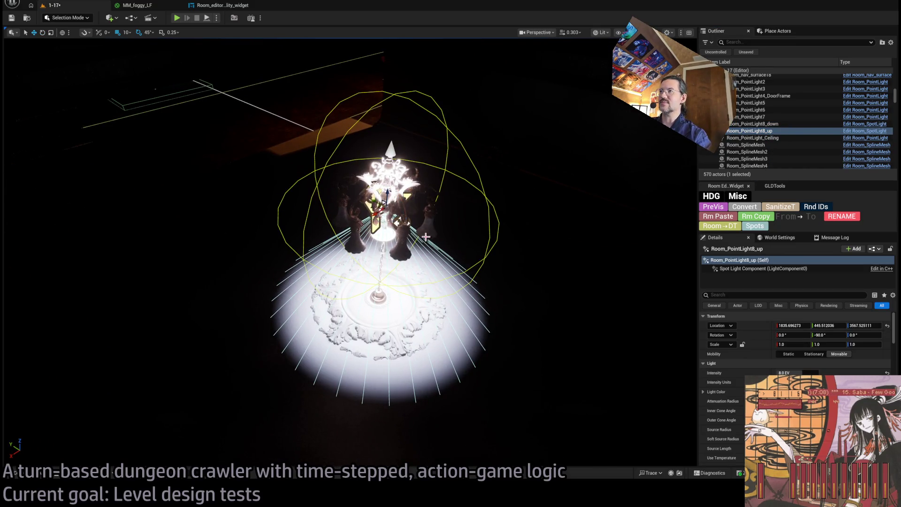
{"action": "mouse_move", "coordinate": [458, 235]}
{"action": "left_mouse_down"}
{"action": "mouse_move", "coordinate": [423, 255]}
{"action": "mouse_move", "coordinate": [395, 255]}
{"action": "left_mouse_up"}
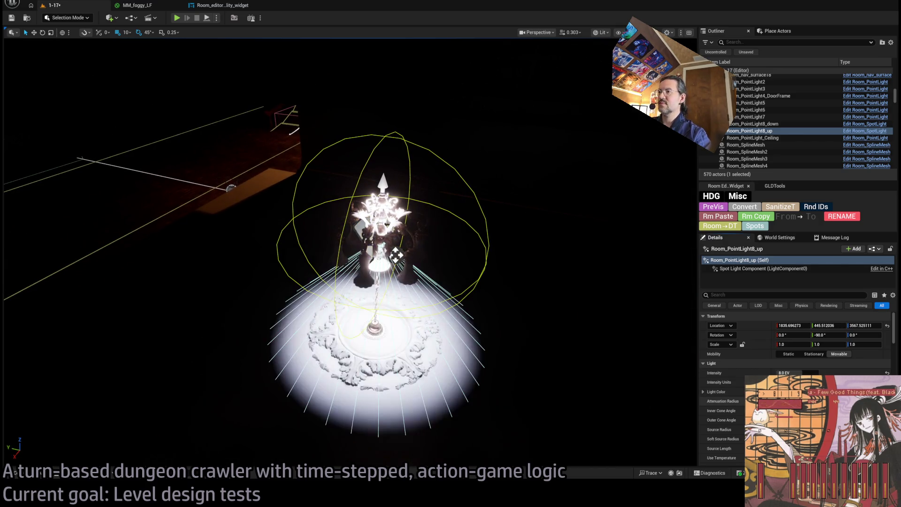
{"action": "mouse_move", "coordinate": [396, 255]}
{"action": "left_mouse_down"}
{"action": "mouse_move", "coordinate": [416, 263]}
{"action": "mouse_move", "coordinate": [401, 286]}
{"action": "left_mouse_up"}
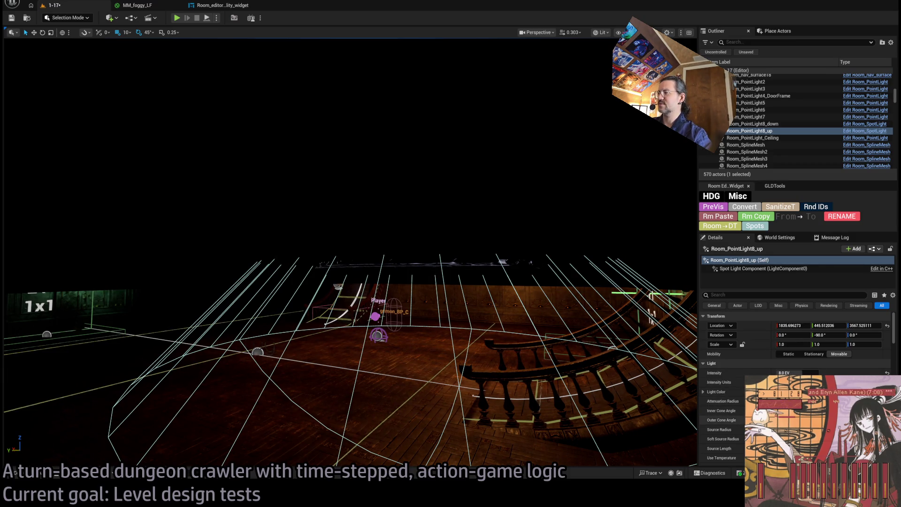
- Widen the up spotlight's cone and try 32 EV intensity, reverting to 8 EV
{"action": "left_click_drag", "start_coordinate": [793, 420], "coordinate": [803, 420]}
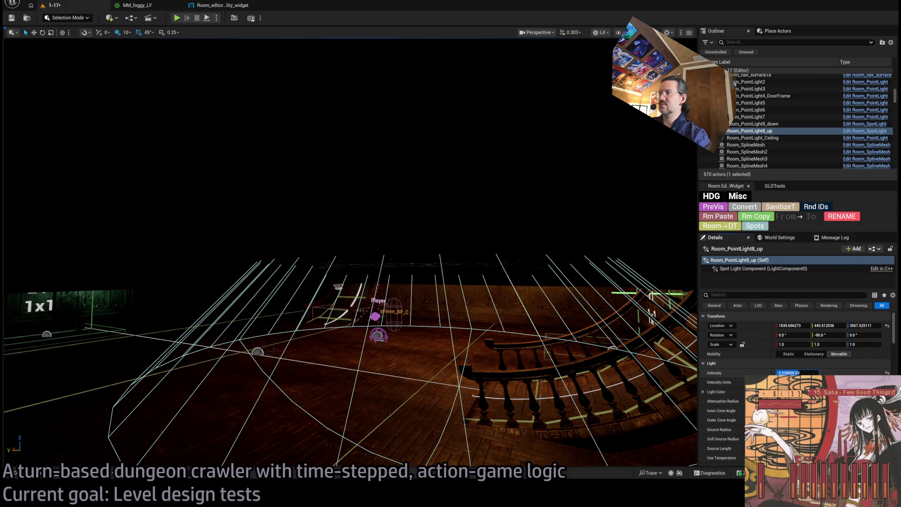
{"action": "type", "text": "32"}
{"action": "key", "text": "Return"}
{"action": "key", "text": "ctrl+z"}
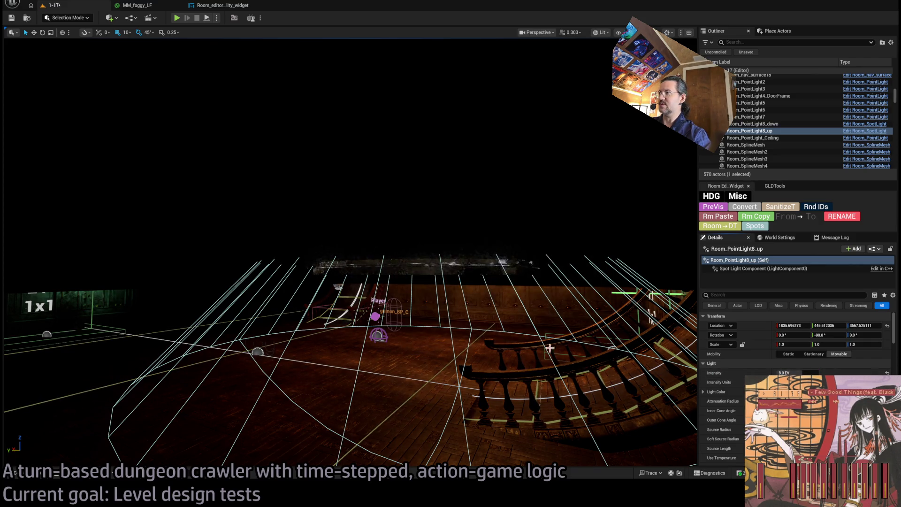
{"action": "key", "text": "f"}
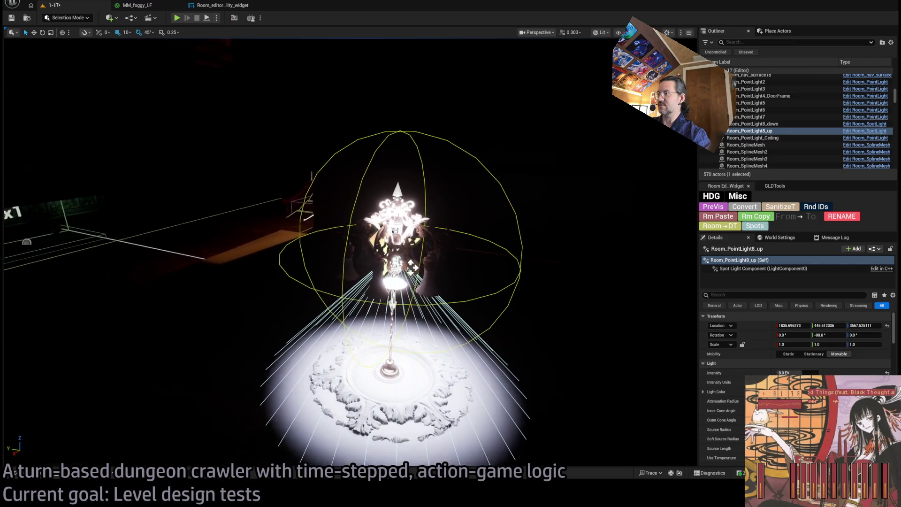
- Raise Room_PointLight8_up 50 units to Z 3617.925 and enlarge its outer cone angle
{"action": "left_click_drag", "start_coordinate": [391, 230], "coordinate": [392, 162]}
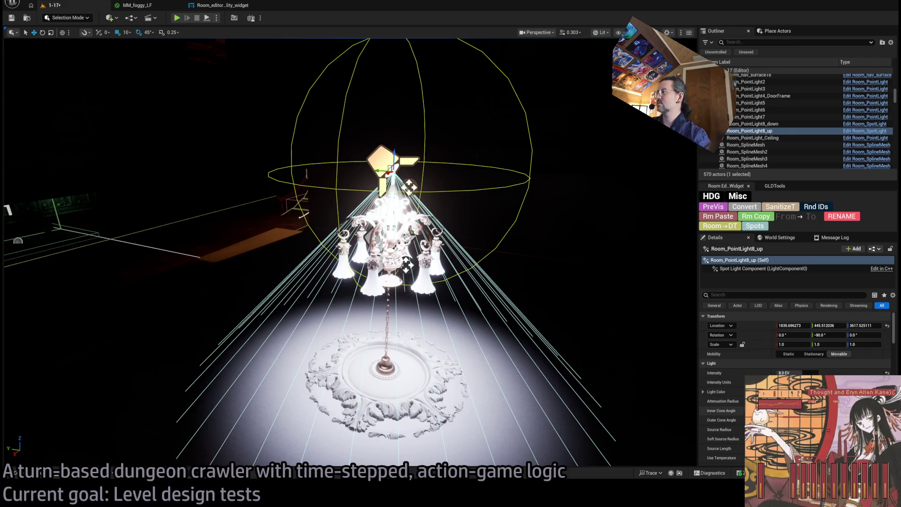
{"action": "left_click_drag", "start_coordinate": [793, 420], "coordinate": [826, 420]}
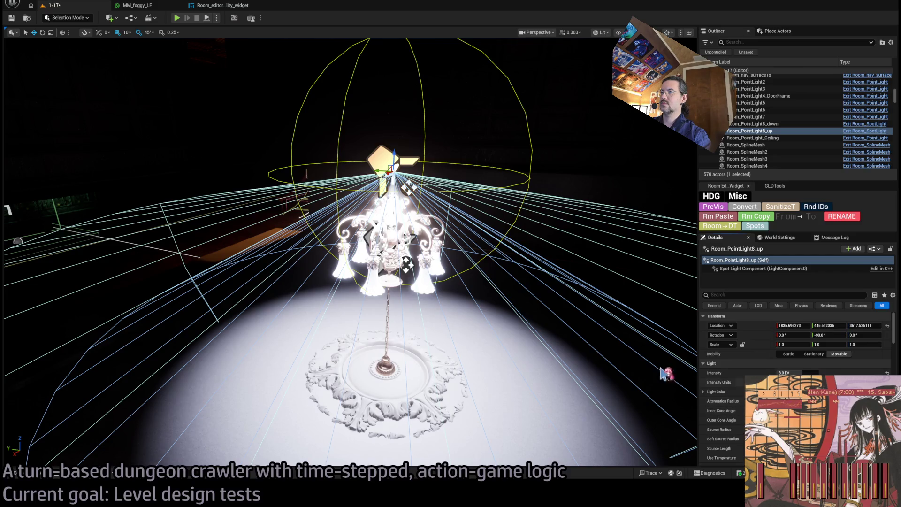
{"action": "scroll", "coordinate": [350, 254], "scroll_direction": "down", "scroll_amount": 2}
{"action": "scroll", "coordinate": [350, 254], "scroll_direction": "up", "scroll_amount": 3}
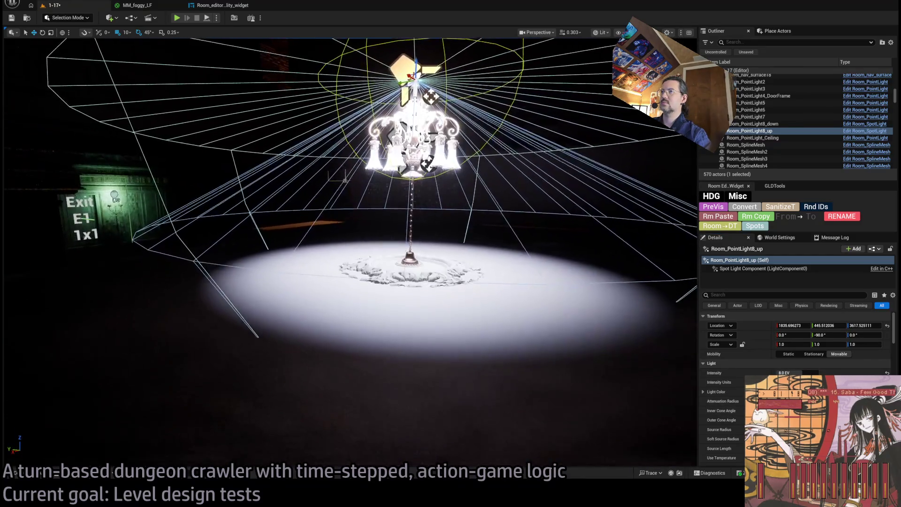
{"action": "left_click_drag", "start_coordinate": [350, 253], "coordinate": [338, 220]}
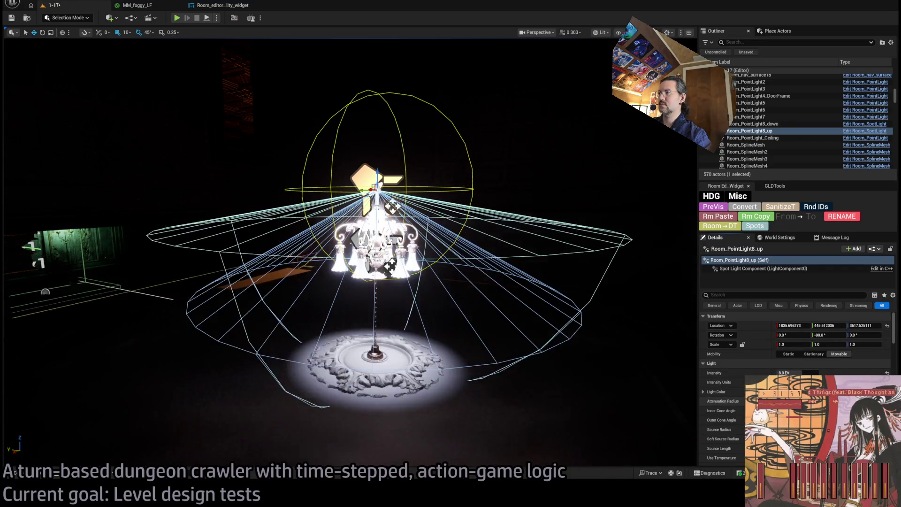
- Toggle Use Inverse Squared Falloff on Room_PointLight8_up and raise its intensity to about 8.4 EV
{"action": "scroll", "coordinate": [798, 343], "scroll_direction": "down", "scroll_amount": 10}
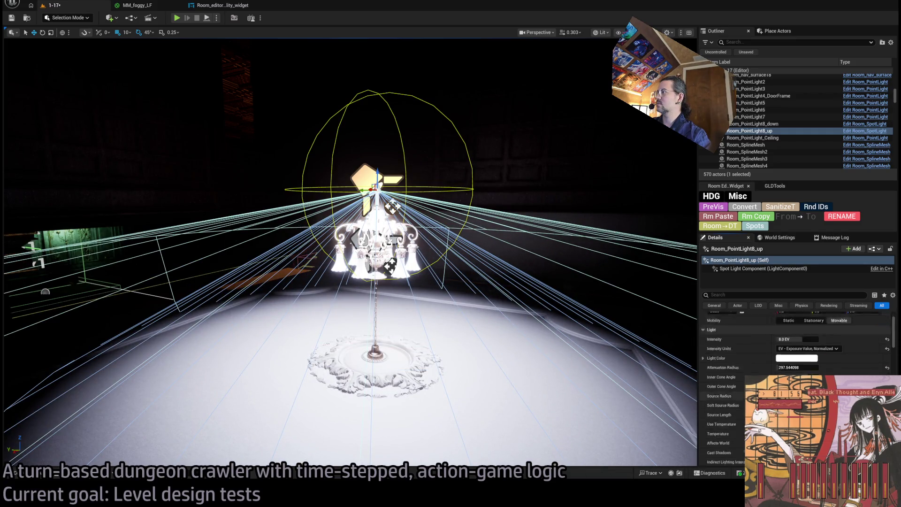
{"action": "scroll", "coordinate": [798, 342], "scroll_direction": "down", "scroll_amount": 10}
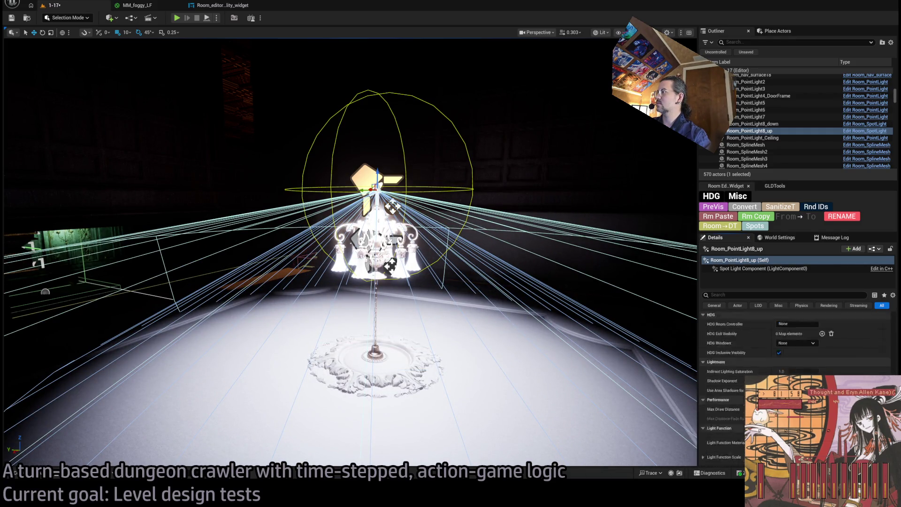
{"action": "scroll", "coordinate": [895, 369], "scroll_direction": "up", "scroll_amount": 10}
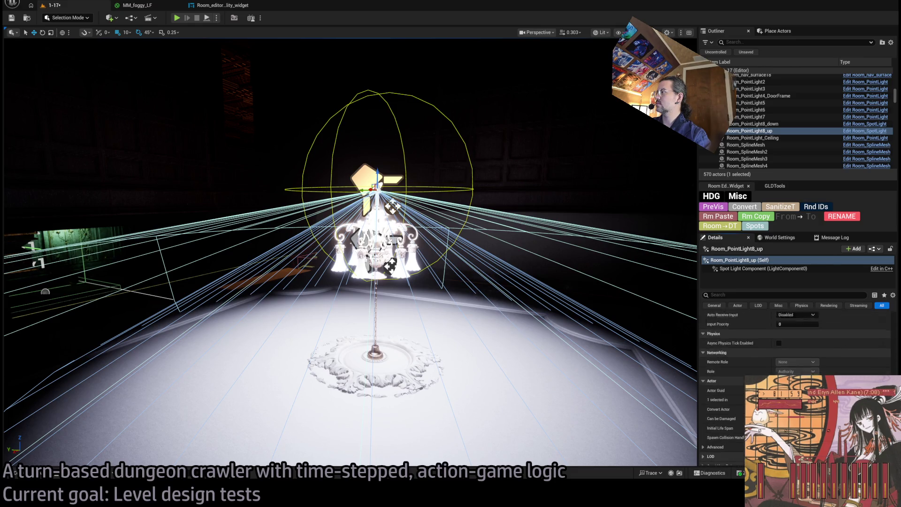
{"action": "scroll", "coordinate": [895, 369], "scroll_direction": "up", "scroll_amount": 5}
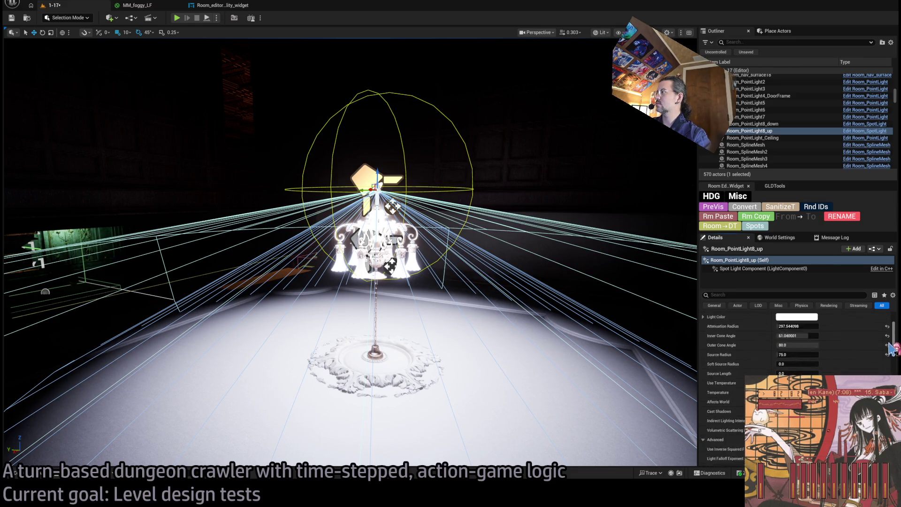
{"action": "scroll", "coordinate": [892, 359], "scroll_direction": "down", "scroll_amount": 1}
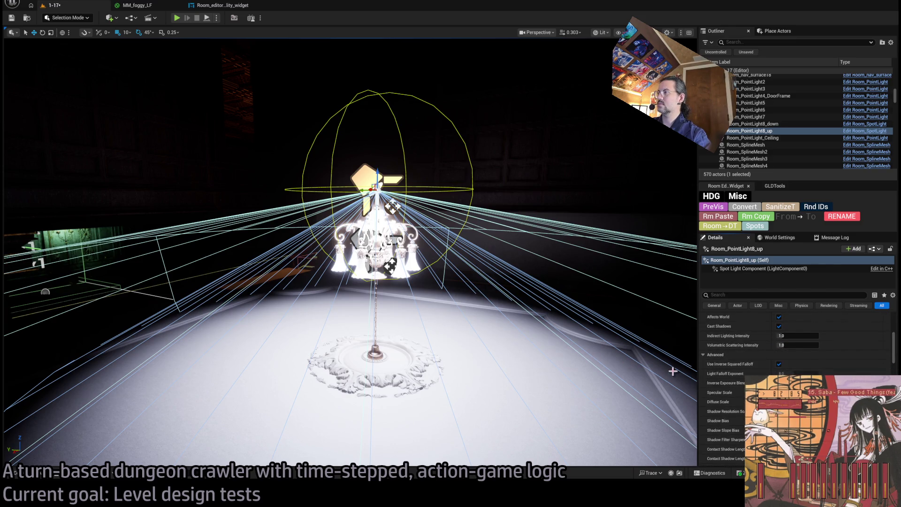
{"action": "left_click", "coordinate": [779, 364]}
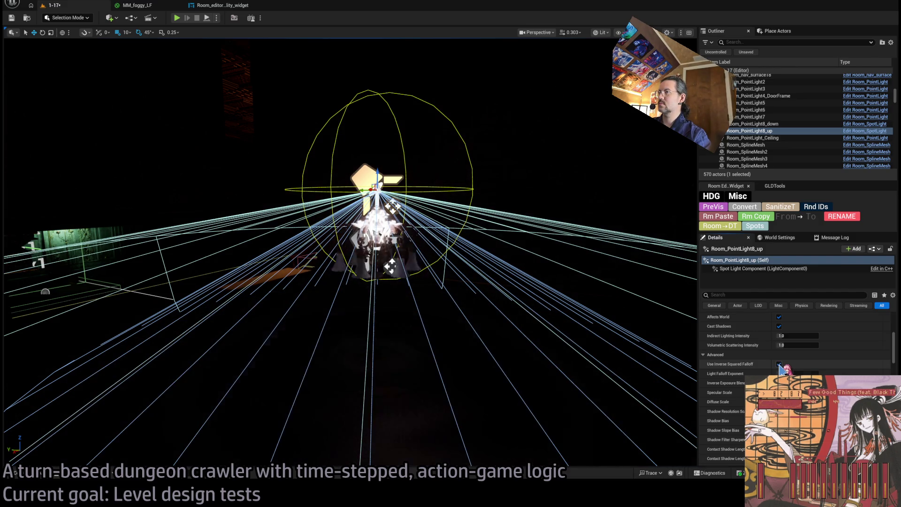
{"action": "scroll", "coordinate": [892, 338], "scroll_direction": "up", "scroll_amount": 10}
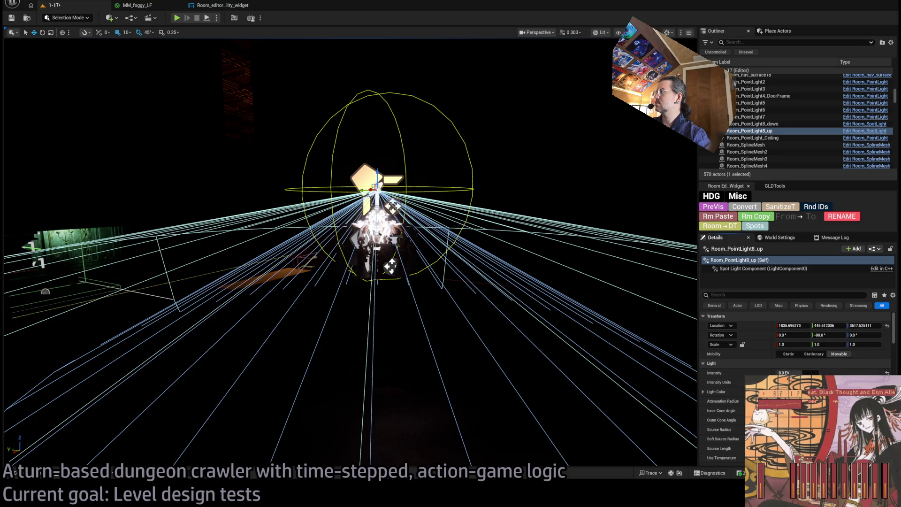
{"action": "mouse_move", "coordinate": [801, 373]}
{"action": "left_mouse_down"}
{"action": "mouse_move", "coordinate": [838, 373]}
{"action": "mouse_move", "coordinate": [822, 373]}
{"action": "left_mouse_up"}
{"action": "scroll", "coordinate": [887, 338], "scroll_direction": "down", "scroll_amount": 10}
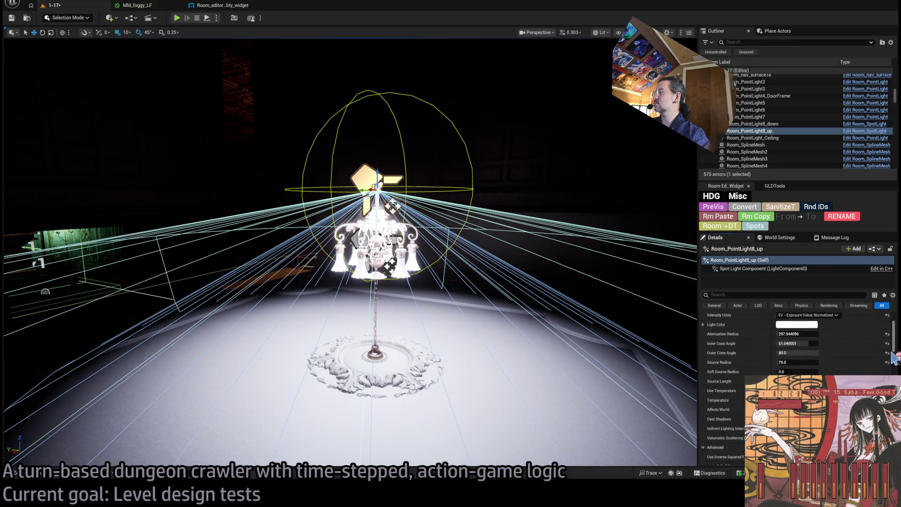
{"action": "scroll", "coordinate": [826, 338], "scroll_direction": "down", "scroll_amount": 2}
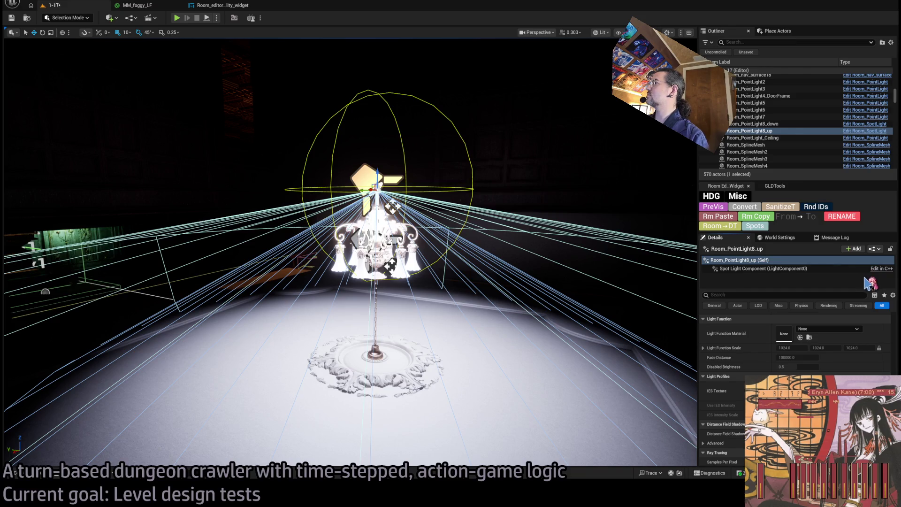
- Try M_foggy_sm_LF as the up spotlight's light function, then restore M_foggy_spot_LF
{"action": "mouse_move", "coordinate": [467, 278]}
{"action": "left_mouse_down"}
{"action": "mouse_move", "coordinate": [423, 288]}
{"action": "mouse_move", "coordinate": [604, 267]}
{"action": "left_mouse_up"}
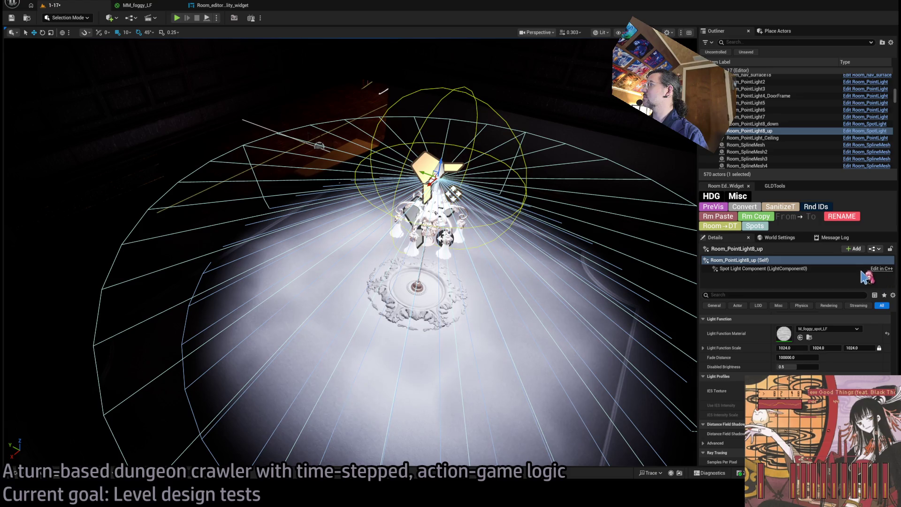
{"action": "key", "text": "ctrl+z"}
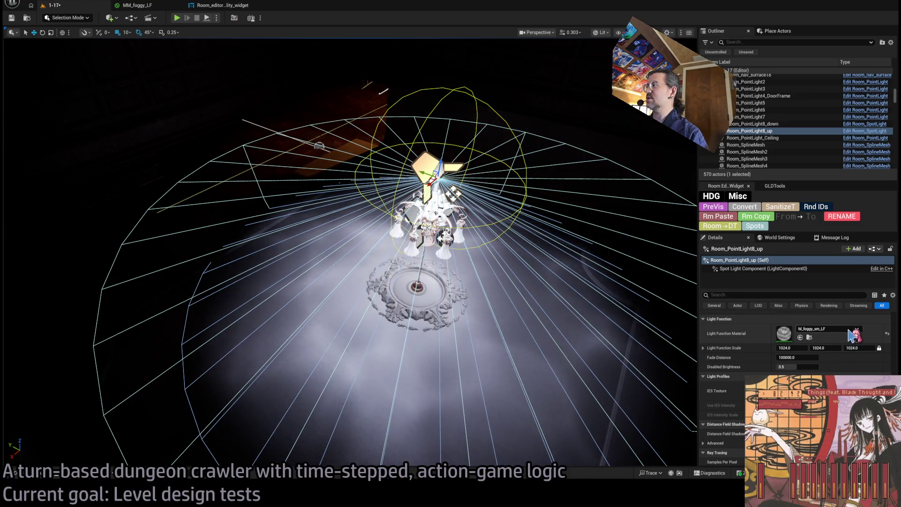
{"action": "key", "text": "ctrl+y"}
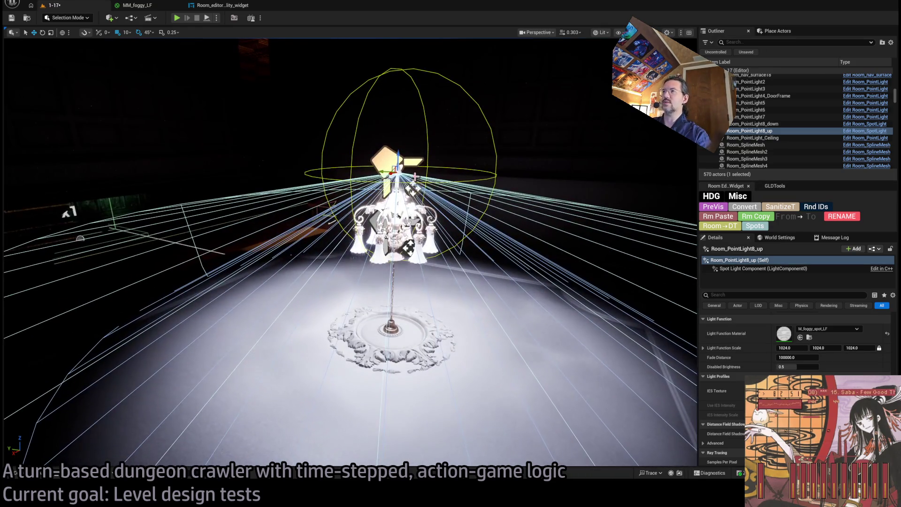
- Select Room_PointLight8_down and assign M_foggy_spot_LF as its Light Function Material
{"action": "left_click", "coordinate": [408, 247]}
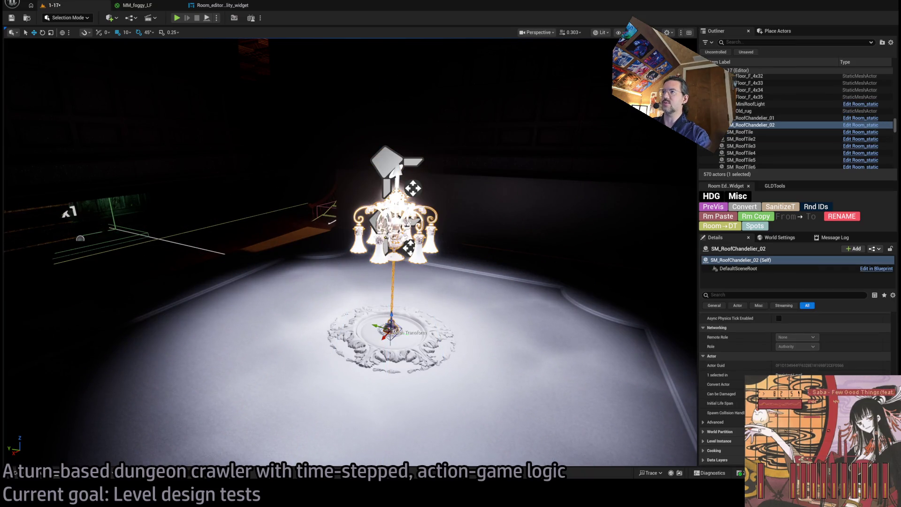
{"action": "left_click", "coordinate": [395, 220]}
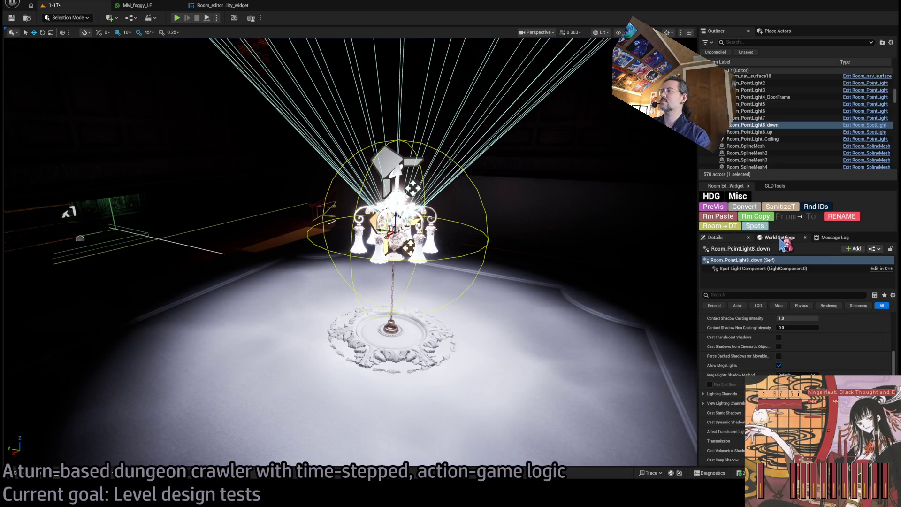
{"action": "scroll", "coordinate": [789, 365], "scroll_direction": "up", "scroll_amount": 3}
{"action": "scroll", "coordinate": [789, 364], "scroll_direction": "down", "scroll_amount": 8}
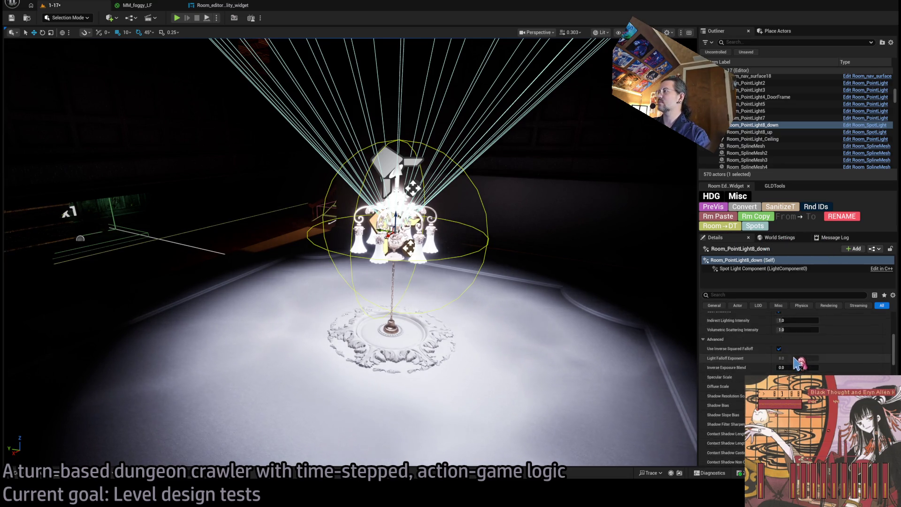
{"action": "scroll", "coordinate": [831, 371], "scroll_direction": "down", "scroll_amount": 5}
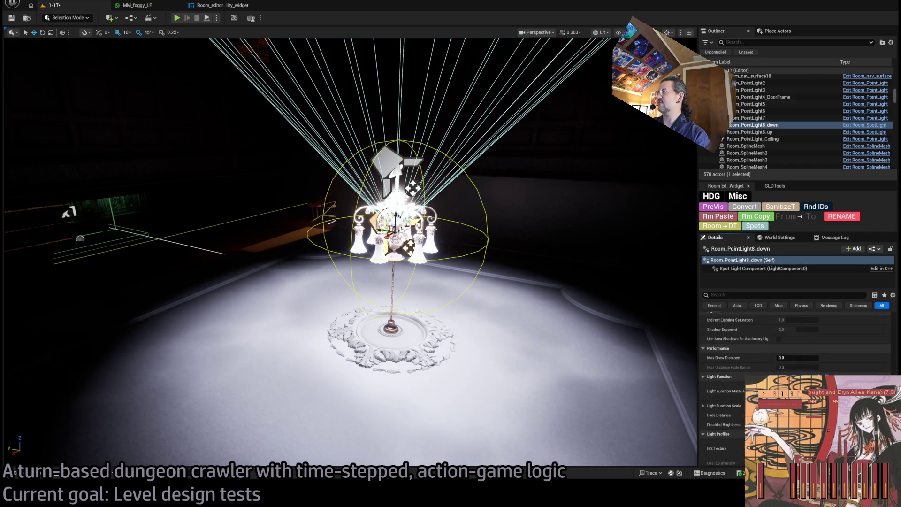
{"action": "left_click_drag", "start_coordinate": [833, 370], "coordinate": [831, 366]}
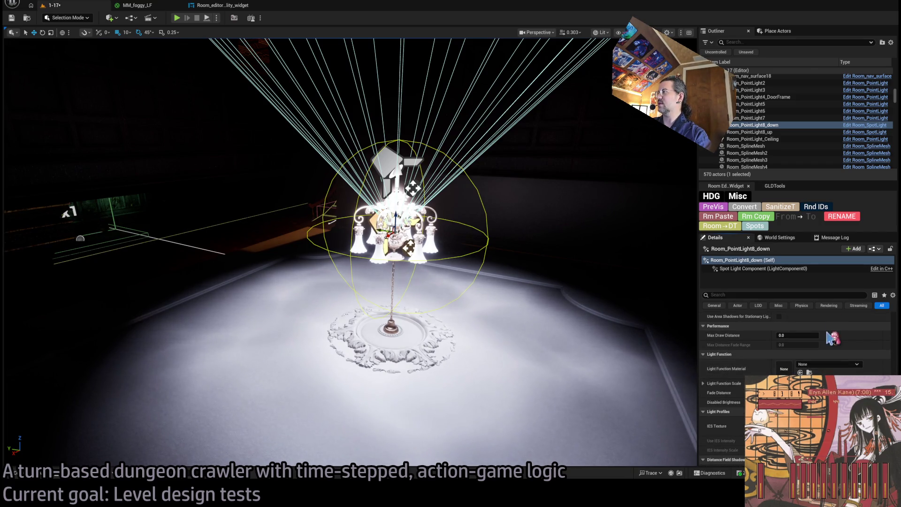
{"action": "scroll", "coordinate": [895, 336], "scroll_direction": "up", "scroll_amount": 15}
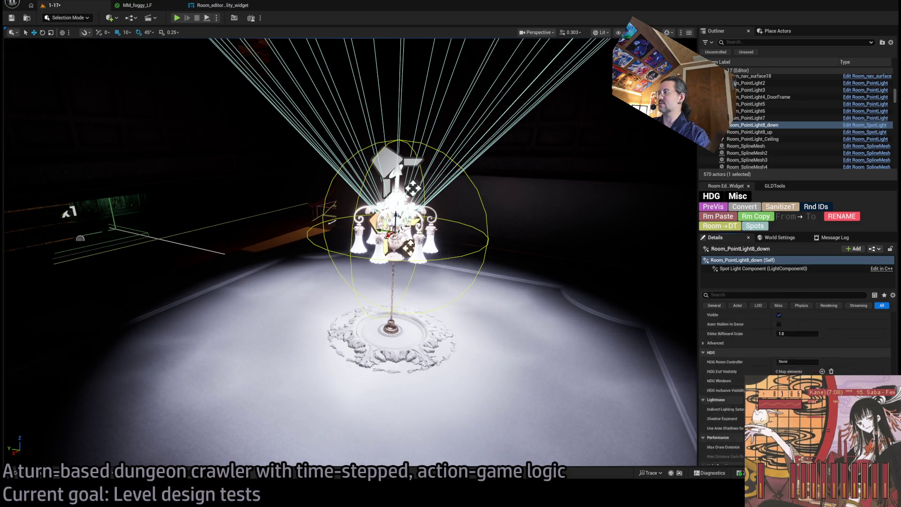
{"action": "scroll", "coordinate": [895, 336], "scroll_direction": "down", "scroll_amount": 2}
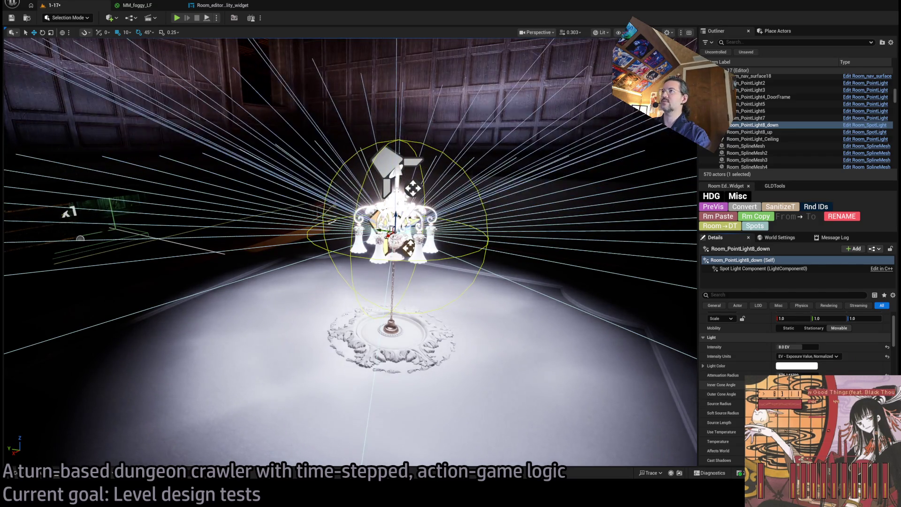
- Raise Room_PointLight8_down's attenuation radius to about 722 and set its intensity to 10 EV
{"action": "mouse_move", "coordinate": [357, 282]}
{"action": "left_mouse_down"}
{"action": "mouse_move", "coordinate": [357, 211]}
{"action": "mouse_move", "coordinate": [357, 267]}
{"action": "left_mouse_up"}
{"action": "mouse_move", "coordinate": [800, 372]}
{"action": "left_mouse_down"}
{"action": "mouse_move", "coordinate": [789, 372]}
{"action": "mouse_move", "coordinate": [805, 372]}
{"action": "left_mouse_up"}
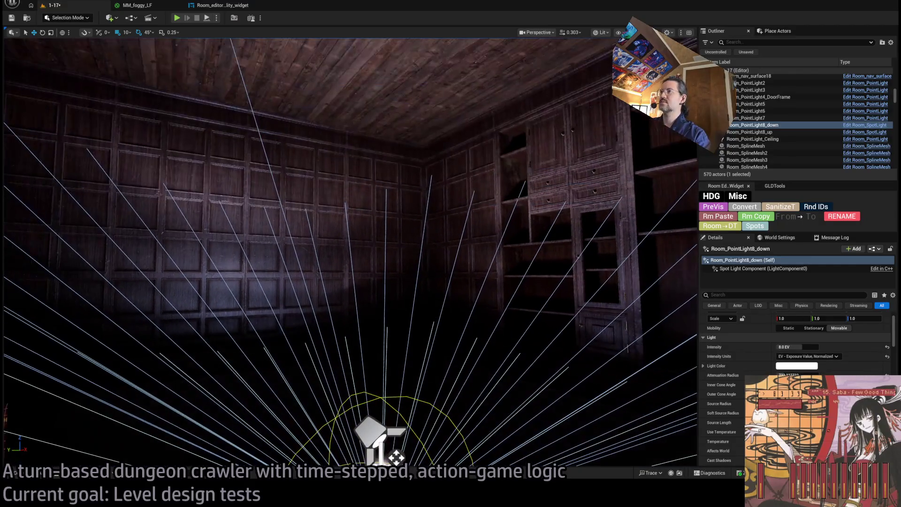
{"action": "left_click_drag", "start_coordinate": [798, 347], "coordinate": [812, 347]}
{"action": "scroll", "coordinate": [794, 347], "scroll_direction": "down", "scroll_amount": 15}
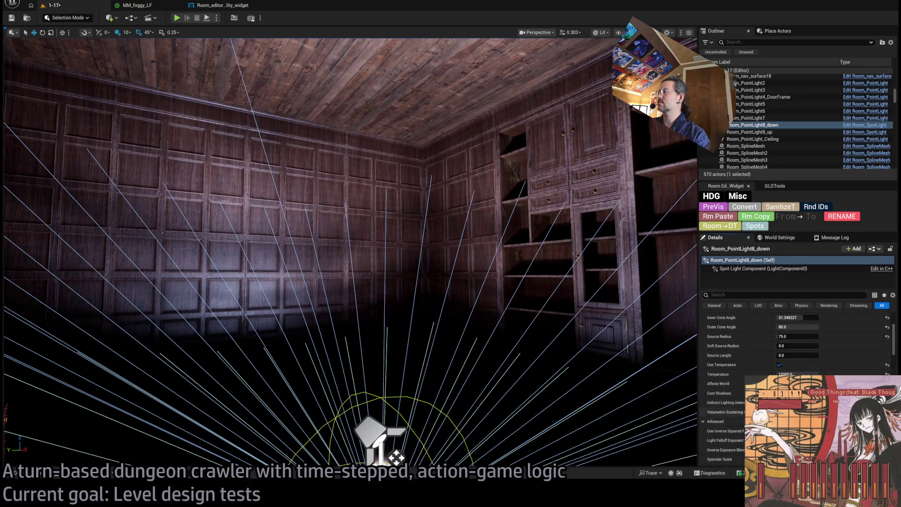
{"action": "scroll", "coordinate": [794, 348], "scroll_direction": "down", "scroll_amount": 5}
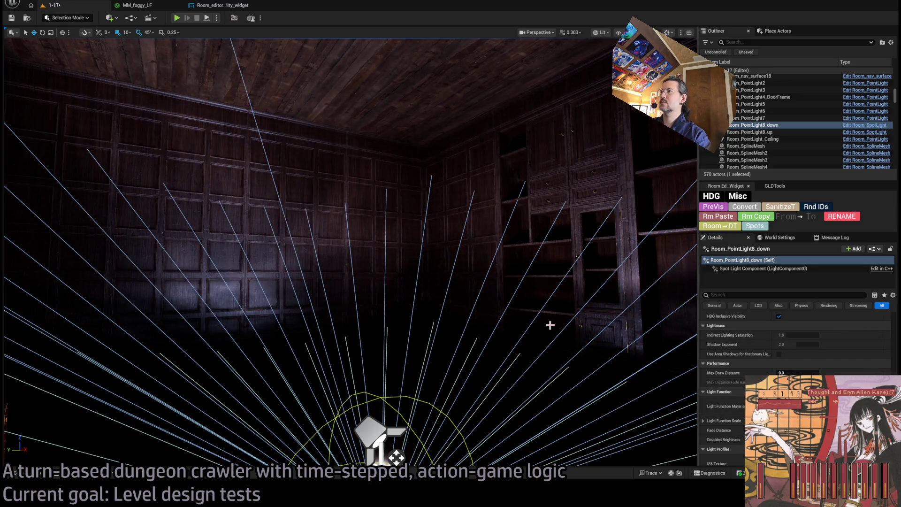
{"action": "left_click_drag", "start_coordinate": [551, 325], "coordinate": [550, 298]}
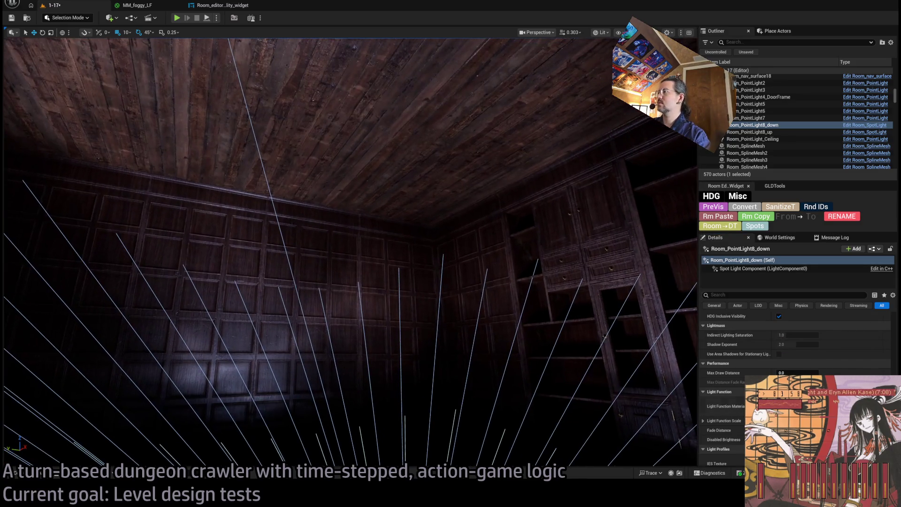
{"action": "scroll", "coordinate": [798, 347], "scroll_direction": "up", "scroll_amount": 5}
{"action": "left_click", "coordinate": [798, 373]}
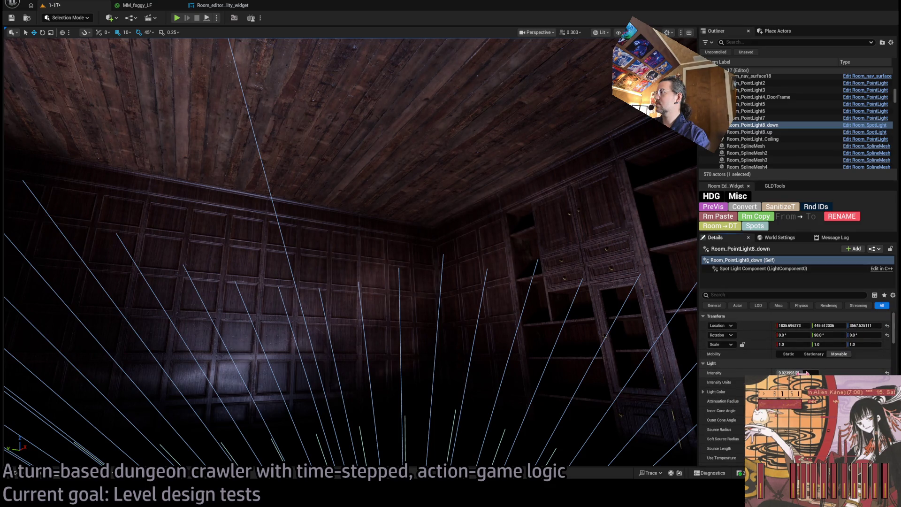
{"action": "left_click_drag", "start_coordinate": [798, 373], "coordinate": [808, 372]}
{"action": "type", "text": "10"}
{"action": "key", "text": "Return"}
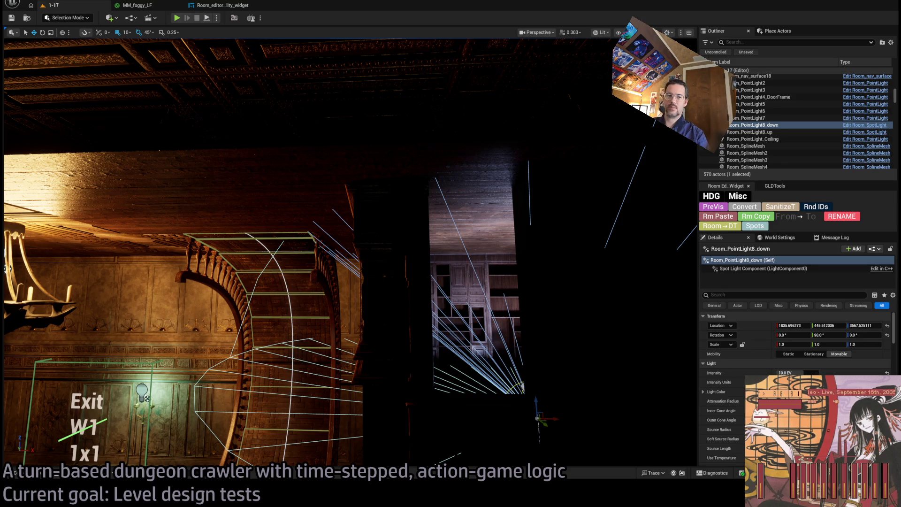
{"action": "key", "text": "s"}
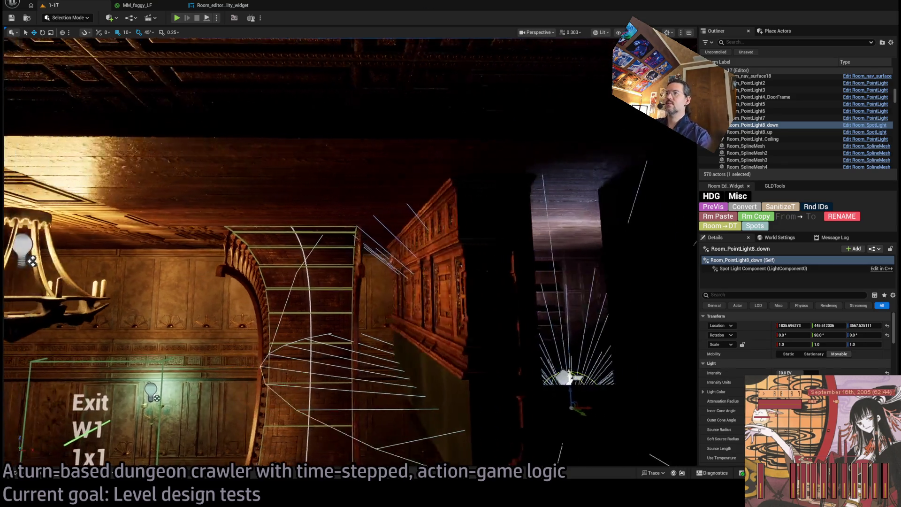
{"action": "key", "text": "f"}
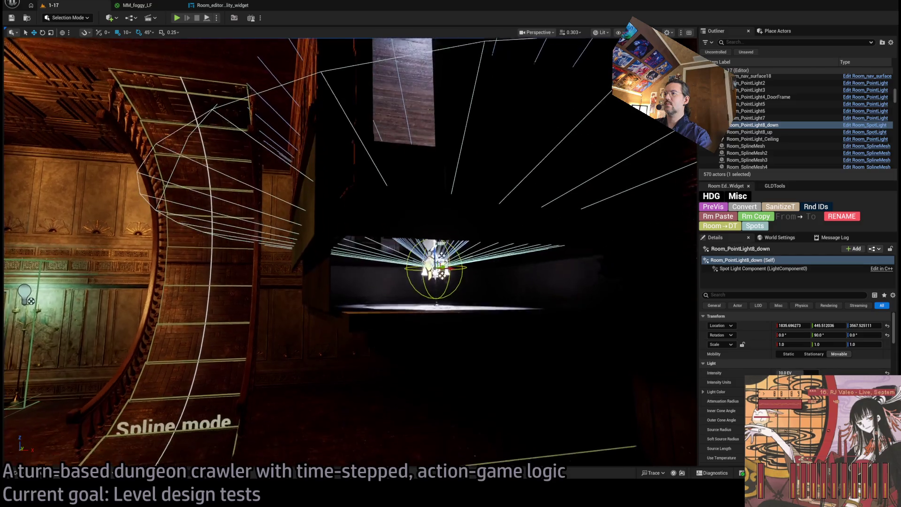
{"action": "scroll", "coordinate": [350, 254], "scroll_direction": "up", "scroll_amount": 5}
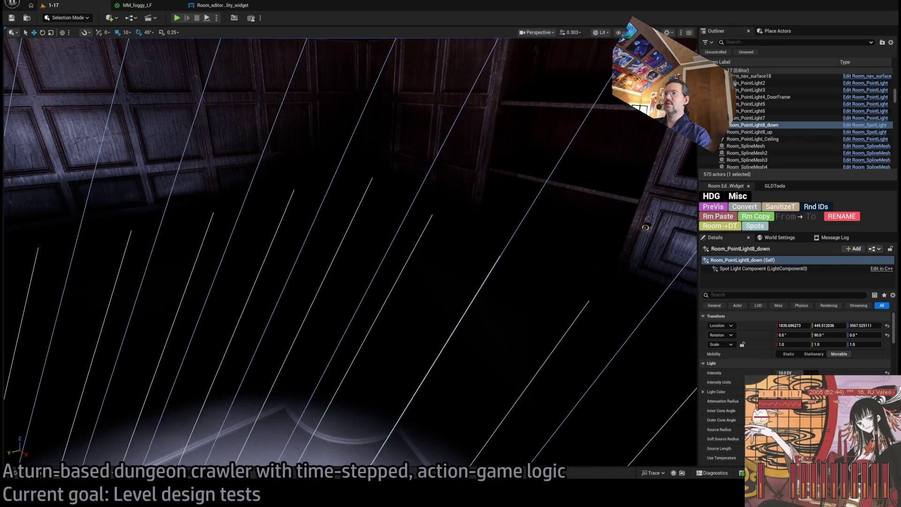
- Duplicate the corner floor piece SM_WoodenFloor_64 and rotate the copy
{"action": "left_click", "coordinate": [403, 248]}
{"action": "mouse_move", "coordinate": [391, 248]}
{"action": "left_mouse_down"}
{"action": "mouse_move", "coordinate": [417, 244]}
{"action": "mouse_move", "coordinate": [81, 322]}
{"action": "mouse_move", "coordinate": [383, 382]}
{"action": "mouse_move", "coordinate": [527, 298]}
{"action": "mouse_move", "coordinate": [528, 305]}
{"action": "mouse_move", "coordinate": [424, 250]}
{"action": "left_mouse_up"}
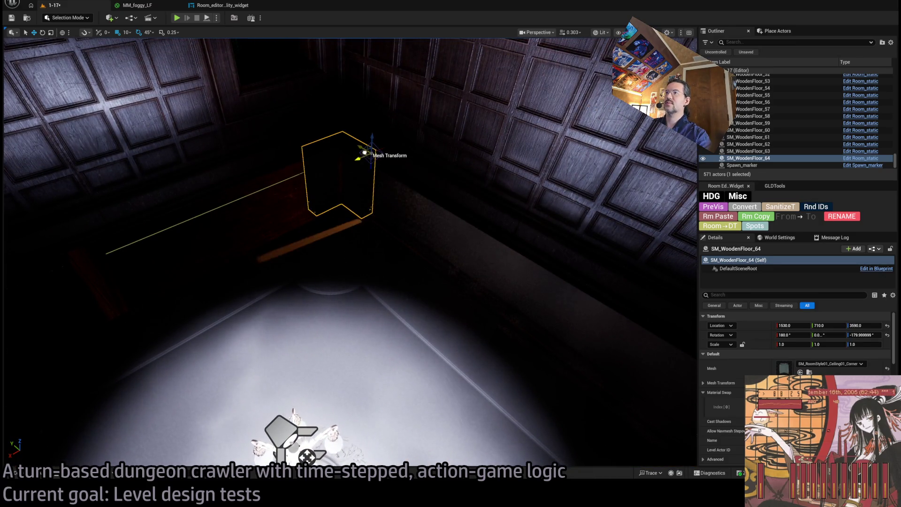
{"action": "key", "text": "w"}
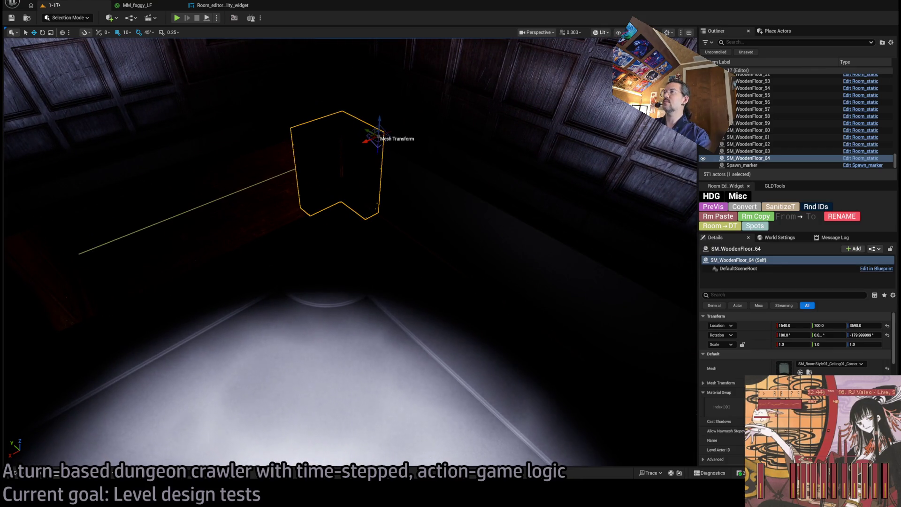
- In Lit Wireframe, select the wooden floor pieces along the wall, then switch to Unlit
{"action": "key", "text": "alt+2"}
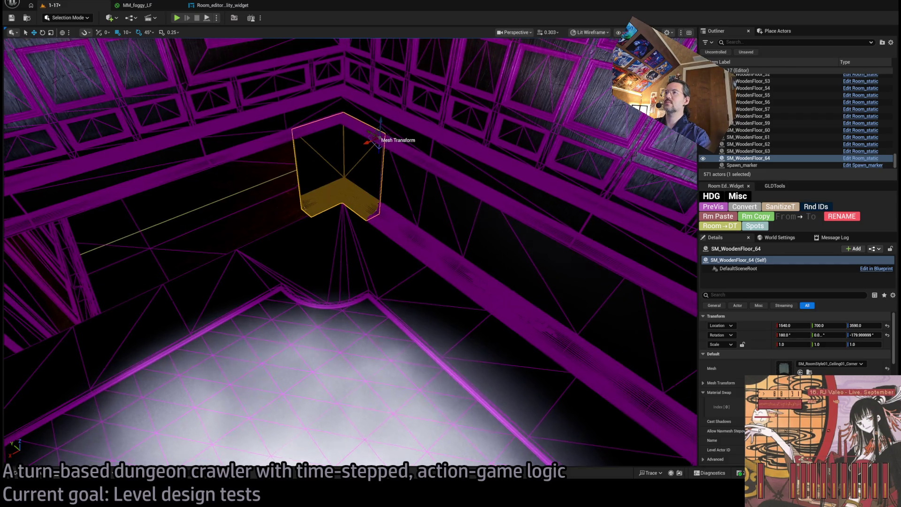
{"action": "key", "text": "w"}
{"action": "left_click_drag", "start_coordinate": [108, 273], "coordinate": [296, 255]}
{"action": "left_click", "coordinate": [108, 274]}
{"action": "left_click", "coordinate": [108, 273]}
{"action": "left_click_drag", "start_coordinate": [418, 255], "coordinate": [418, 255]}
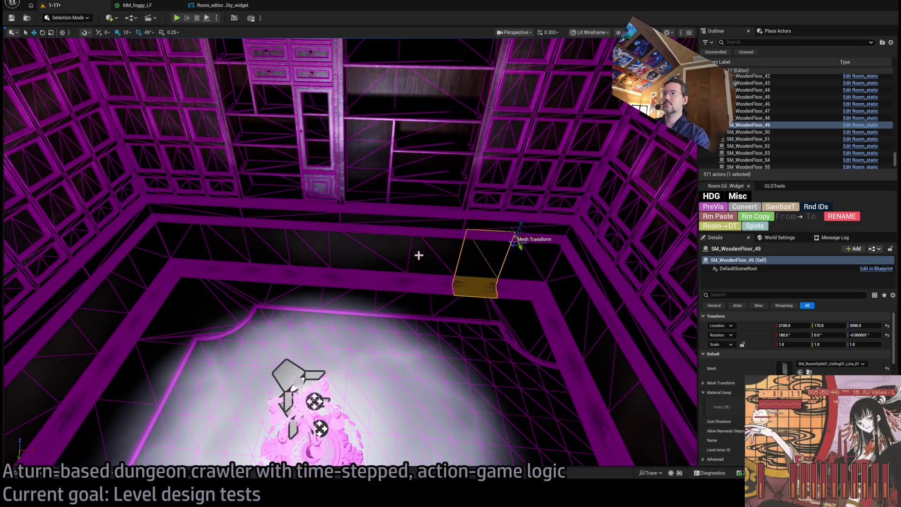
{"action": "left_click", "coordinate": [329, 253], "text": "ctrl"}
{"action": "left_click", "coordinate": [301, 252], "text": "ctrl"}
{"action": "left_click", "coordinate": [253, 252], "text": "ctrl"}
{"action": "left_click", "coordinate": [224, 249], "text": "ctrl"}
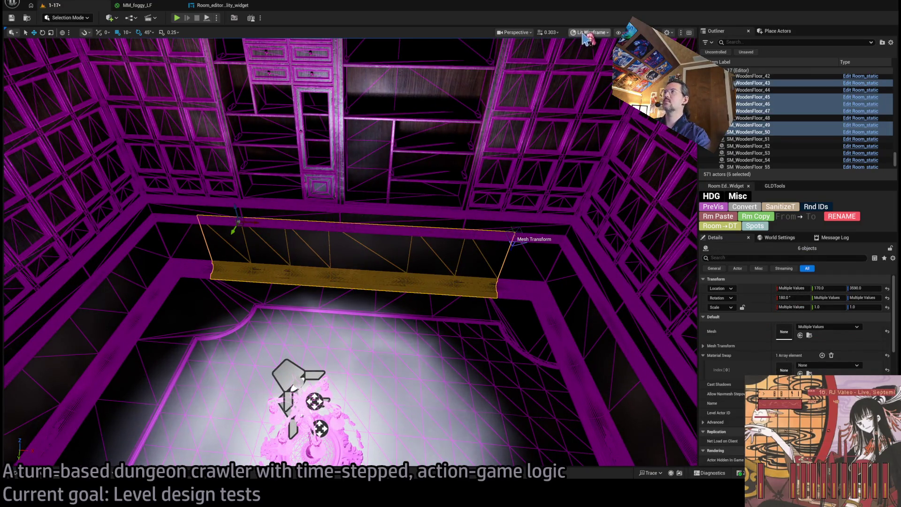
{"action": "key", "text": "alt+3"}
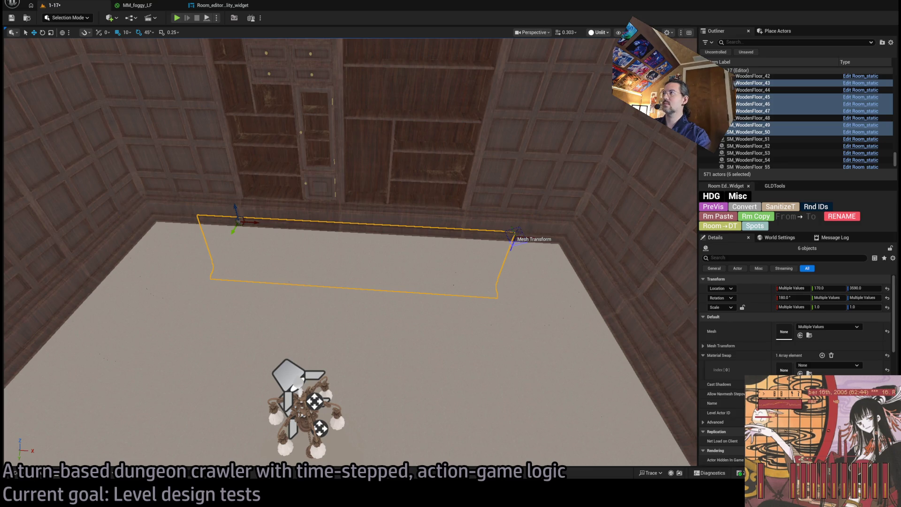
- Duplicate the six selected floor pieces, rotating the copies and nudging them slightly right
{"action": "key", "text": "alt+2"}
{"action": "key", "text": "f"}
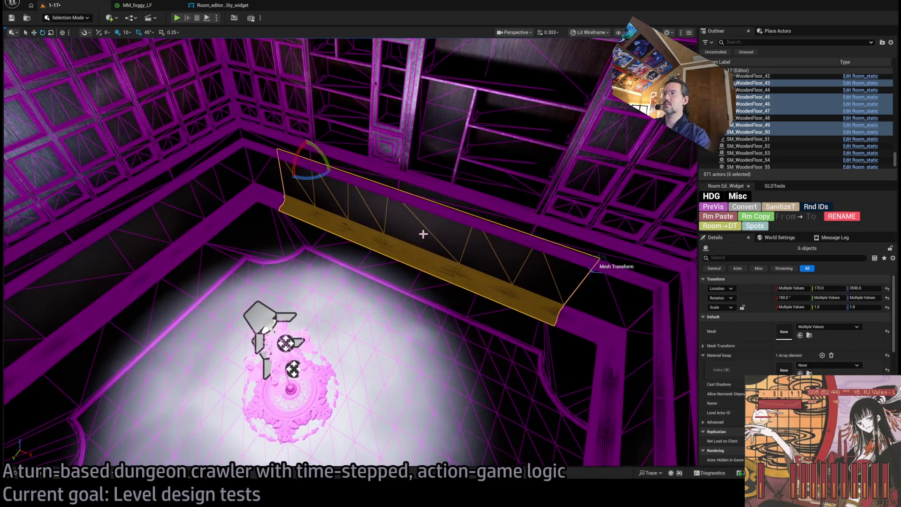
{"action": "left_click_drag", "start_coordinate": [324, 170], "coordinate": [303, 162]}
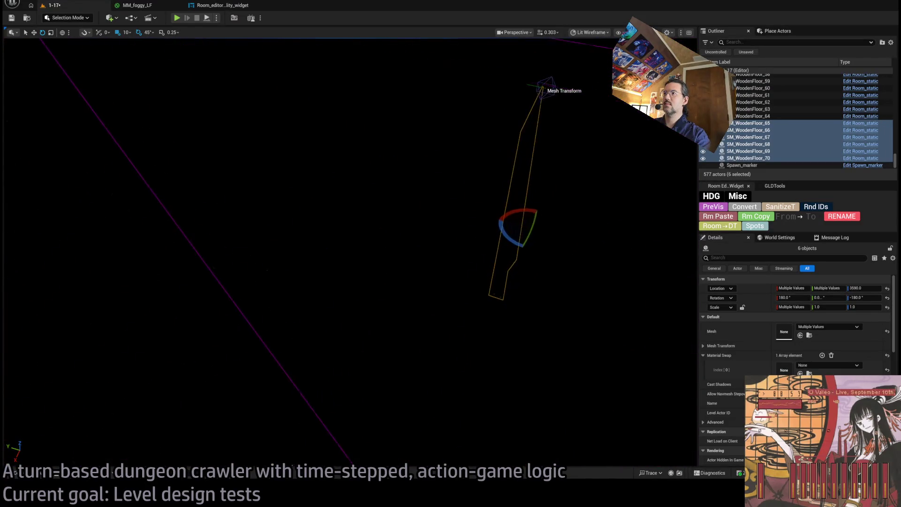
{"action": "key", "text": "w"}
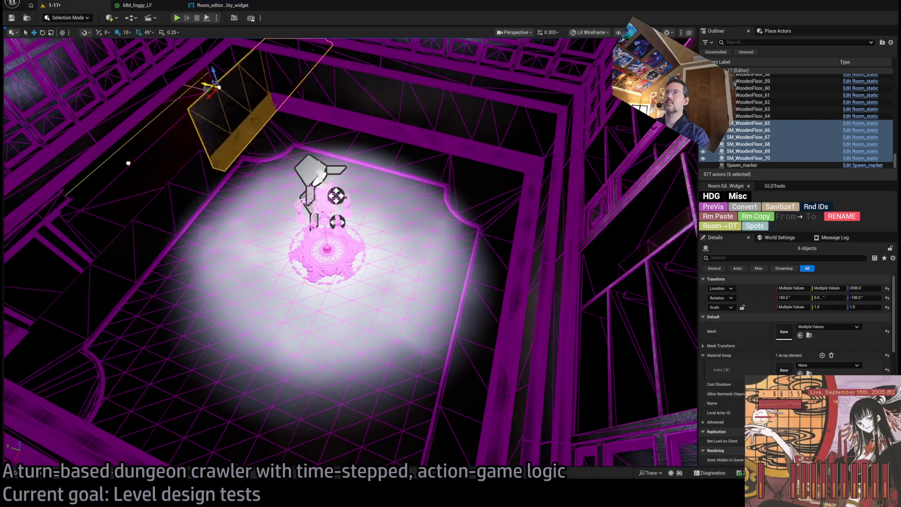
{"action": "left_click_drag", "start_coordinate": [73, 155], "coordinate": [78, 156]}
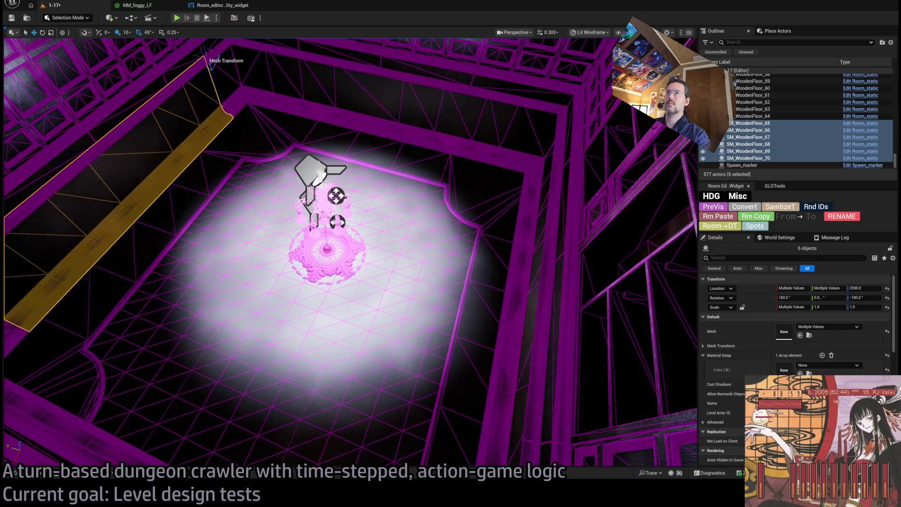
{"action": "key", "text": "f"}
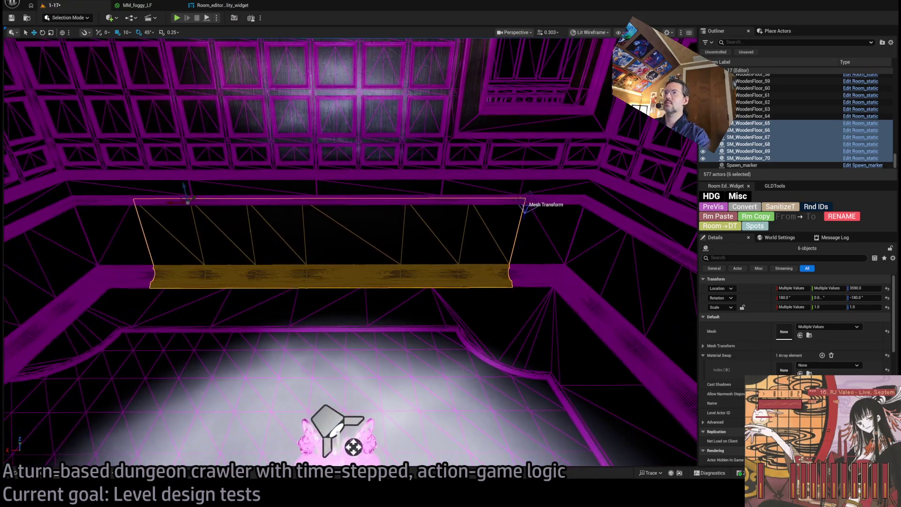
- Fly into the chandelier room, return to Lit view, and select ceiling piece SM_WoodenFloor_30
{"action": "mouse_move", "coordinate": [229, 196]}
{"action": "left_mouse_down"}
{"action": "mouse_move", "coordinate": [253, 188]}
{"action": "mouse_move", "coordinate": [239, 169]}
{"action": "mouse_move", "coordinate": [229, 196]}
{"action": "left_mouse_up"}
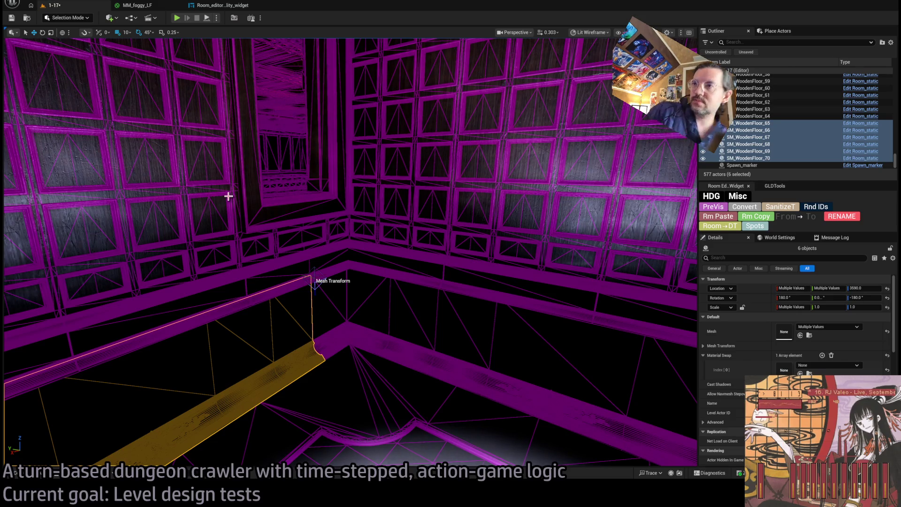
{"action": "left_click_drag", "start_coordinate": [228, 196], "coordinate": [246, 299]}
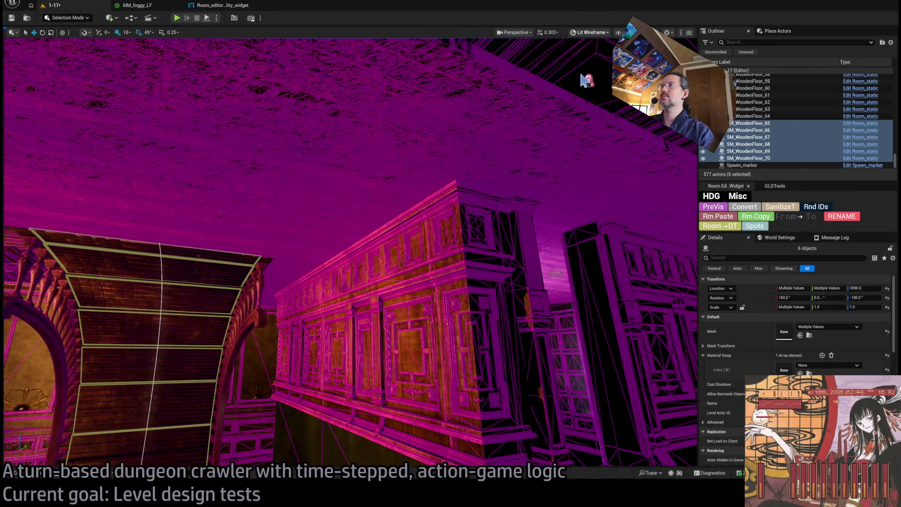
{"action": "key", "text": "alt+4"}
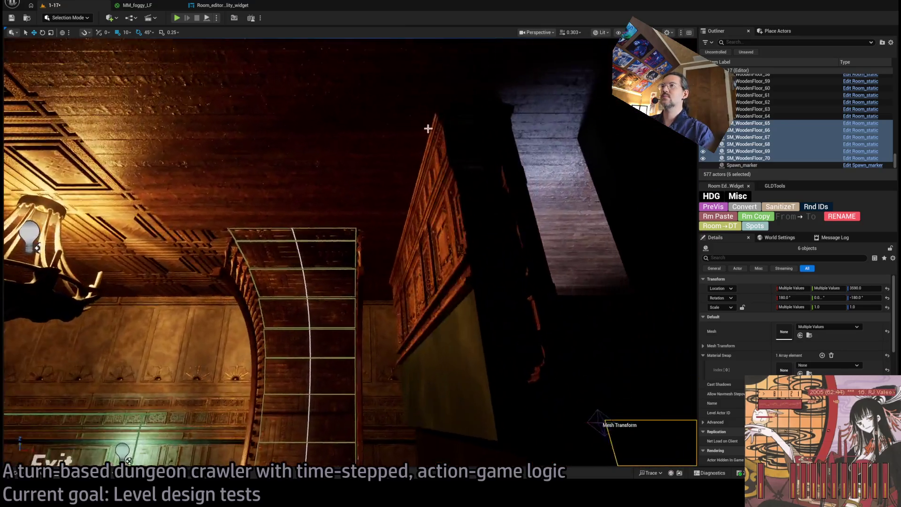
{"action": "left_click", "coordinate": [434, 188]}
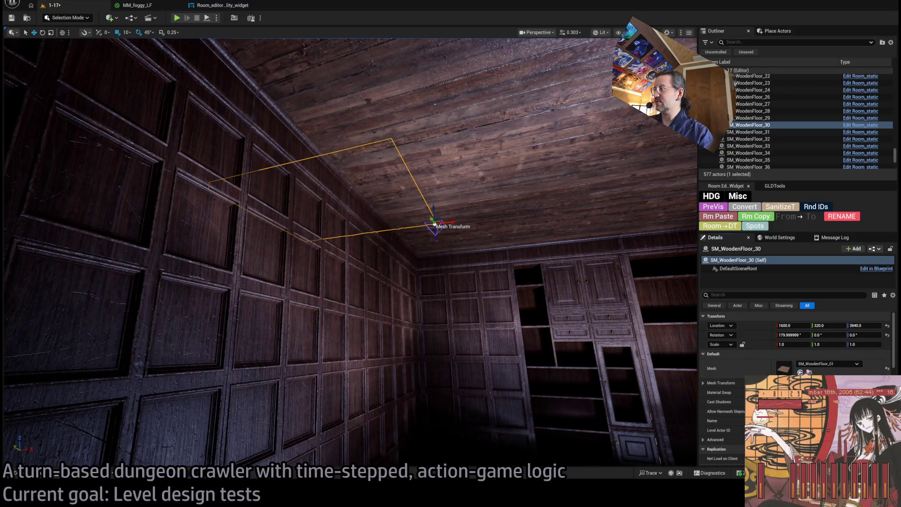
- Locate SM_WoodenFloor_30's mesh with Ctrl+B and start selecting the ceiling pieces
{"action": "key", "text": "ctrl+b"}
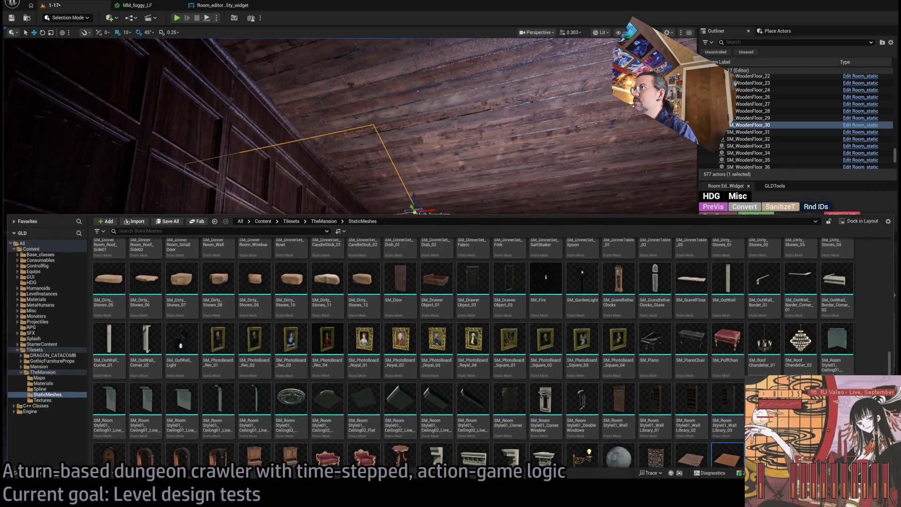
{"action": "left_click", "coordinate": [515, 128]}
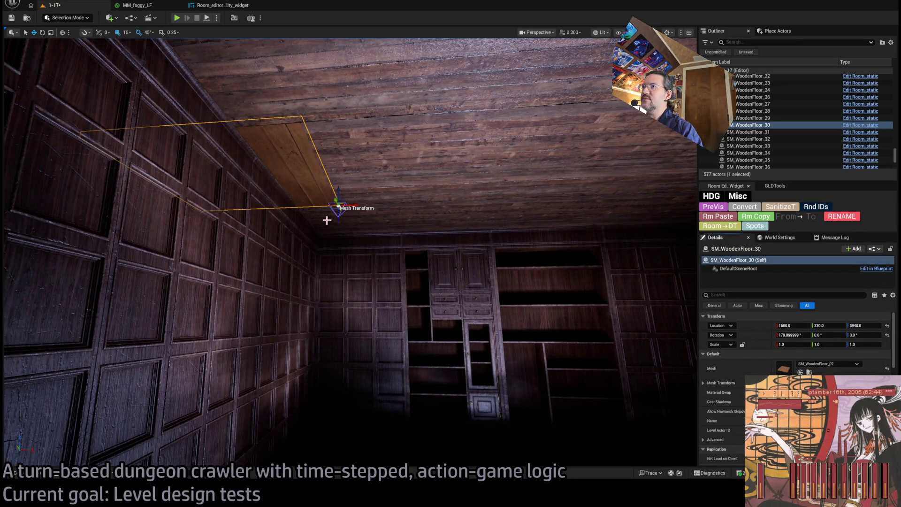
{"action": "left_click", "coordinate": [356, 221], "text": "ctrl"}
{"action": "left_click", "coordinate": [446, 218], "text": "ctrl"}
{"action": "left_click", "coordinate": [517, 211], "text": "ctrl"}
{"action": "left_click", "coordinate": [399, 150], "text": "ctrl"}
{"action": "left_click", "coordinate": [346, 89], "text": "ctrl"}
{"action": "left_click", "coordinate": [516, 119], "text": "ctrl"}
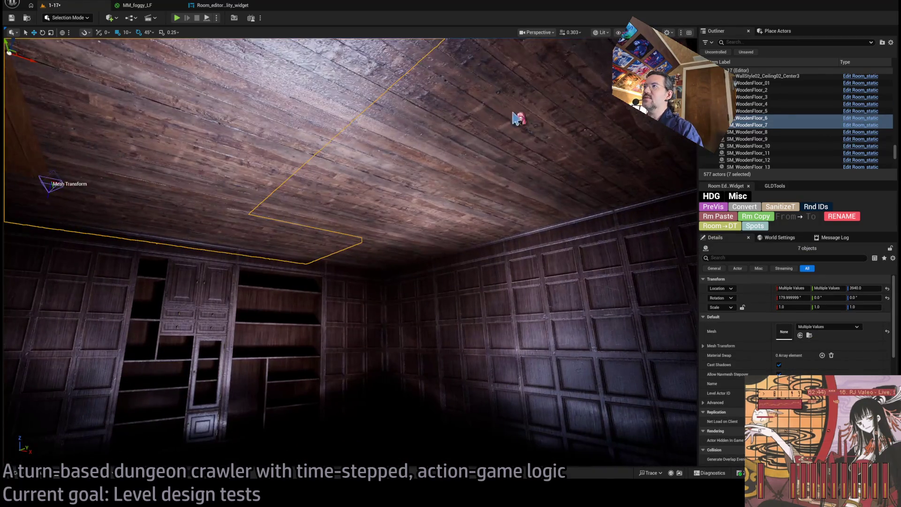
{"action": "left_click", "coordinate": [544, 198], "text": "ctrl"}
{"action": "left_click", "coordinate": [517, 221], "text": "ctrl"}
{"action": "left_click", "coordinate": [488, 237], "text": "ctrl"}
{"action": "left_click", "coordinate": [401, 255], "text": "ctrl"}
{"action": "left_click", "coordinate": [439, 251], "text": "ctrl"}
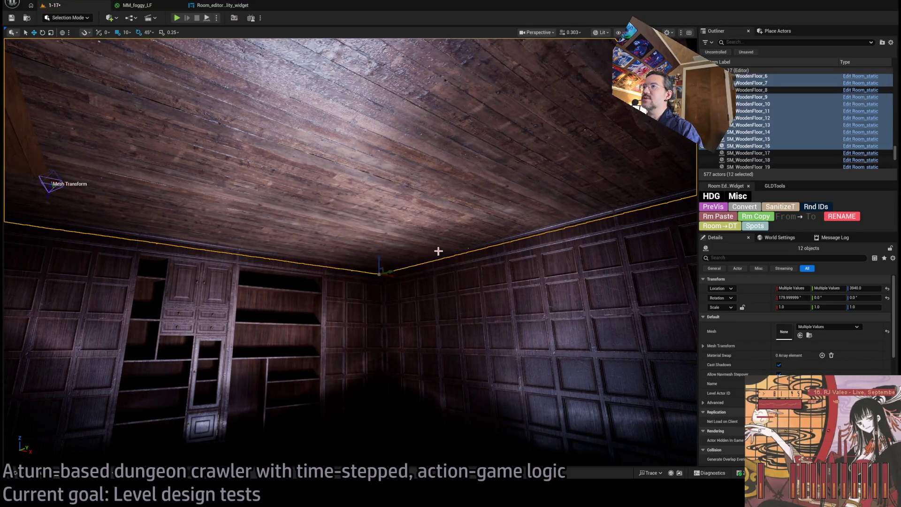
- Add the remaining ceiling pieces, including SM_WoodenFloor_21, and set their Mesh to SM_WoodenFloor_02
{"action": "left_click_drag", "start_coordinate": [438, 251], "coordinate": [324, 241]}
{"action": "left_click", "coordinate": [339, 213], "text": "ctrl"}
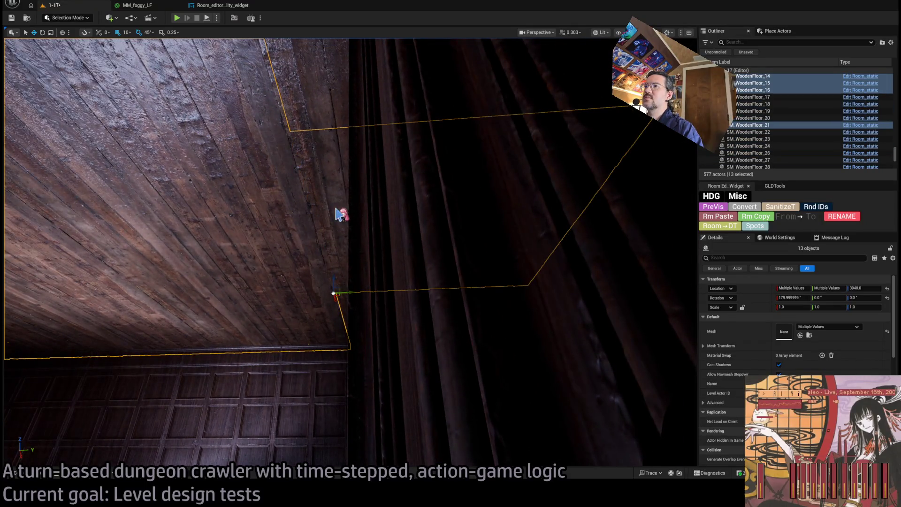
{"action": "left_click", "coordinate": [328, 151], "text": "ctrl"}
{"action": "left_click", "coordinate": [343, 298], "text": "ctrl"}
{"action": "left_click_drag", "start_coordinate": [342, 298], "coordinate": [305, 263]}
{"action": "mouse_move", "coordinate": [570, 263]}
{"action": "left_mouse_down"}
{"action": "mouse_move", "coordinate": [553, 254]}
{"action": "mouse_move", "coordinate": [569, 263]}
{"action": "left_mouse_up"}
{"action": "left_click", "coordinate": [569, 271], "text": "ctrl"}
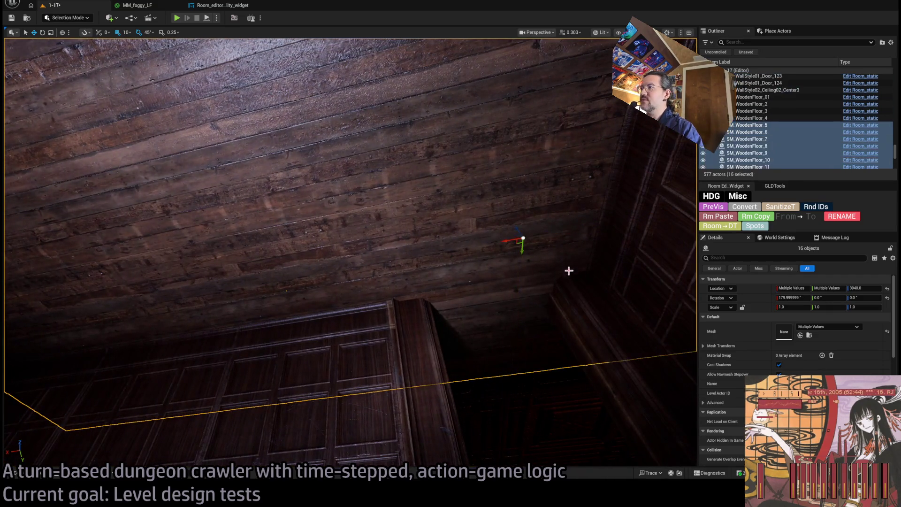
{"action": "left_click", "coordinate": [800, 336]}
{"action": "mouse_move", "coordinate": [469, 234]}
{"action": "left_mouse_down"}
{"action": "mouse_move", "coordinate": [451, 253]}
{"action": "mouse_move", "coordinate": [423, 225]}
{"action": "mouse_move", "coordinate": [381, 209]}
{"action": "mouse_move", "coordinate": [479, 363]}
{"action": "left_mouse_up"}
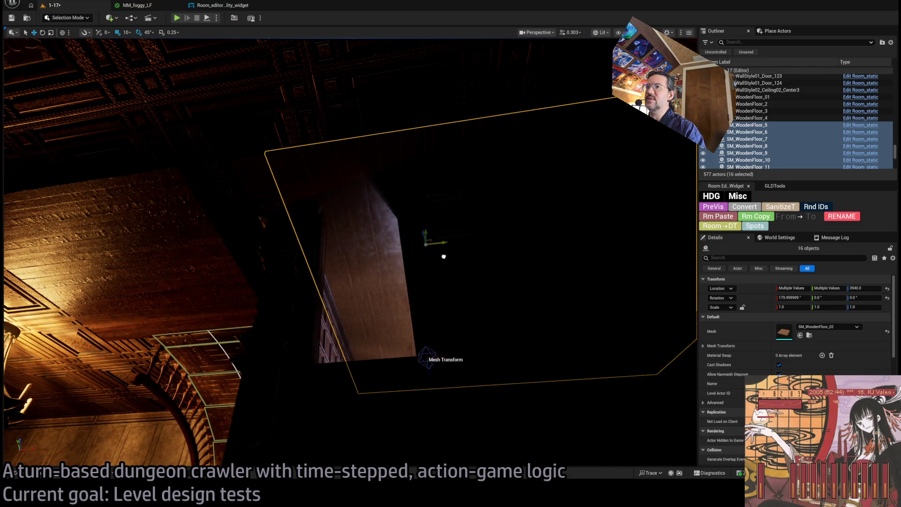
- Switch to Unlit and examine ceiling pieces SM_WoodenFloor_13 and SM_WoodenFloor_14 near the gap
{"action": "mouse_move", "coordinate": [426, 237]}
{"action": "left_mouse_down"}
{"action": "mouse_move", "coordinate": [422, 247]}
{"action": "mouse_move", "coordinate": [365, 260]}
{"action": "mouse_move", "coordinate": [348, 281]}
{"action": "mouse_move", "coordinate": [338, 232]}
{"action": "mouse_move", "coordinate": [330, 262]}
{"action": "mouse_move", "coordinate": [346, 312]}
{"action": "mouse_move", "coordinate": [370, 296]}
{"action": "mouse_move", "coordinate": [361, 272]}
{"action": "left_mouse_up"}
{"action": "left_click", "coordinate": [386, 340]}
{"action": "left_click", "coordinate": [376, 312], "text": "ctrl"}
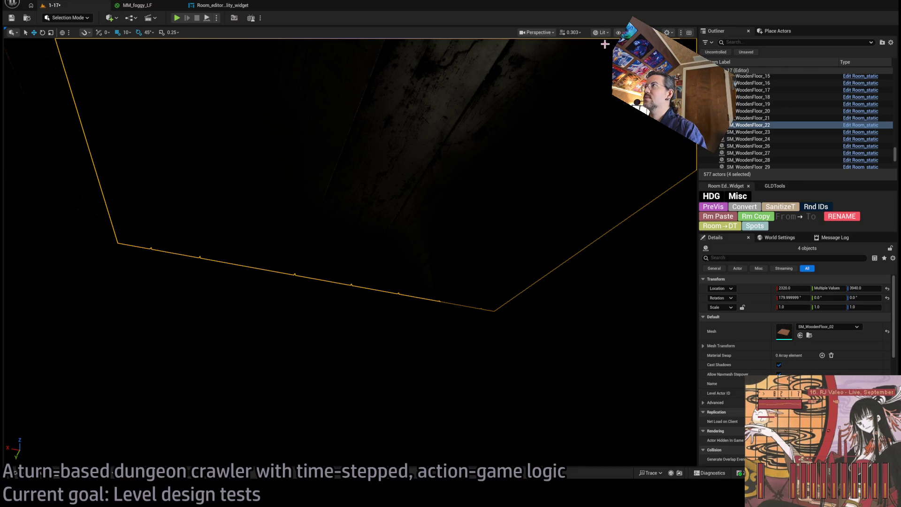
{"action": "key", "text": "alt+3"}
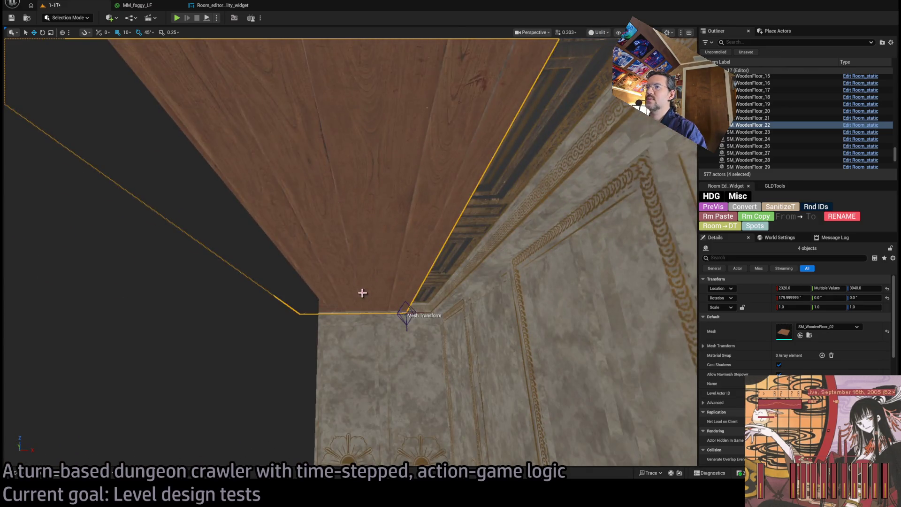
{"action": "mouse_move", "coordinate": [363, 293]}
{"action": "left_mouse_down"}
{"action": "mouse_move", "coordinate": [366, 301]}
{"action": "mouse_move", "coordinate": [362, 291]}
{"action": "left_mouse_up"}
{"action": "left_click_drag", "start_coordinate": [410, 357], "coordinate": [406, 355]}
{"action": "left_click", "coordinate": [409, 358]}
{"action": "mouse_move", "coordinate": [417, 238]}
{"action": "left_mouse_down"}
{"action": "mouse_move", "coordinate": [432, 270]}
{"action": "mouse_move", "coordinate": [332, 238]}
{"action": "left_mouse_up"}
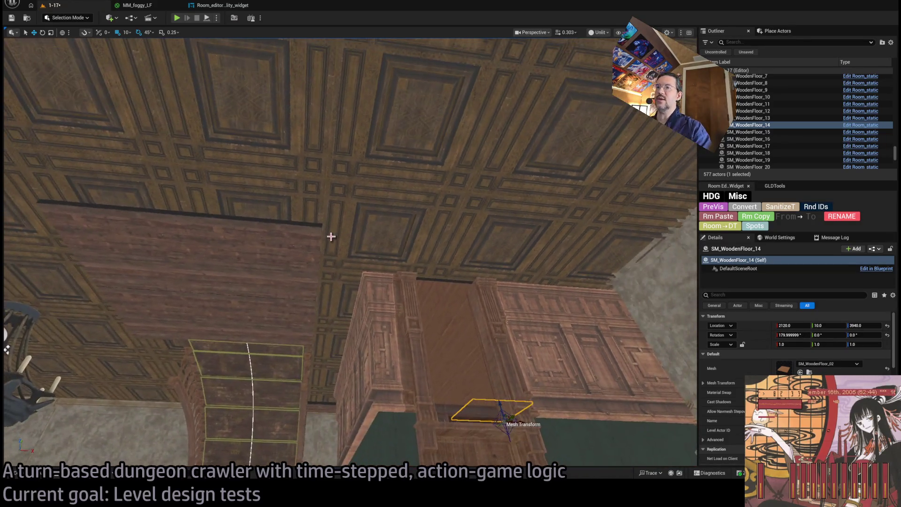
- Slide ceiling tile SM_WoodenFloor_4 right toward the gap above the staircase
{"action": "left_click", "coordinate": [277, 322]}
{"action": "left_click", "coordinate": [234, 293], "text": "ctrl"}
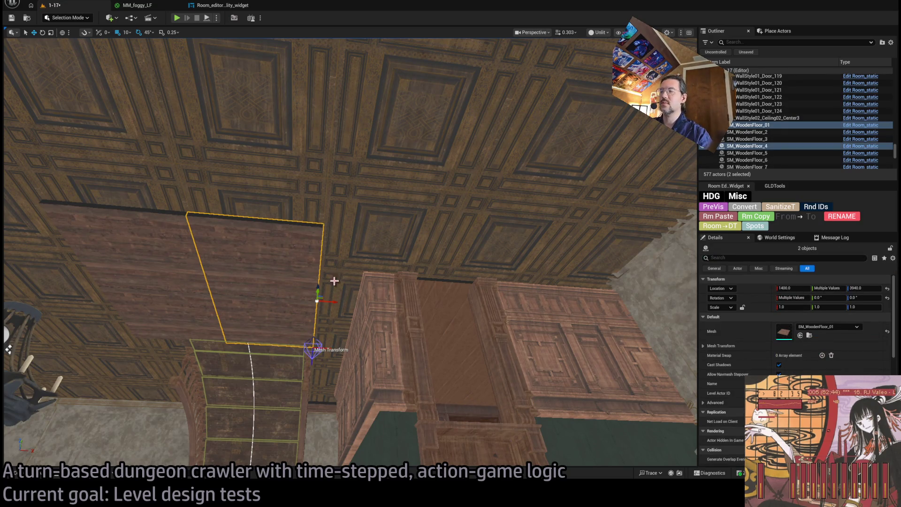
{"action": "left_click", "coordinate": [286, 270]}
{"action": "mouse_move", "coordinate": [322, 305]}
{"action": "left_mouse_down"}
{"action": "mouse_move", "coordinate": [502, 300]}
{"action": "mouse_move", "coordinate": [527, 258]}
{"action": "mouse_move", "coordinate": [513, 275]}
{"action": "mouse_move", "coordinate": [431, 282]}
{"action": "mouse_move", "coordinate": [514, 289]}
{"action": "mouse_move", "coordinate": [494, 277]}
{"action": "mouse_move", "coordinate": [482, 287]}
{"action": "mouse_move", "coordinate": [605, 277]}
{"action": "left_mouse_up"}
{"action": "left_click", "coordinate": [479, 321]}
{"action": "left_click", "coordinate": [491, 279]}
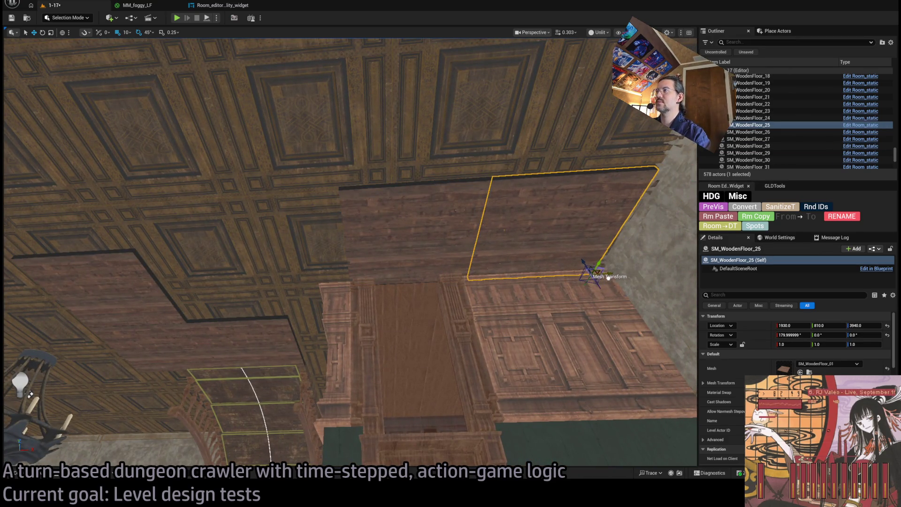
- Alt-drag SM_WoodenFloor_4 and SM_WoodenFloor_25, then four tiles, to duplicate them into the gap
{"action": "mouse_move", "coordinate": [548, 310]}
{"action": "left_mouse_down"}
{"action": "mouse_move", "coordinate": [470, 301]}
{"action": "mouse_move", "coordinate": [489, 276]}
{"action": "left_mouse_up"}
{"action": "left_click", "coordinate": [488, 275]}
{"action": "left_click", "coordinate": [547, 288], "text": "ctrl"}
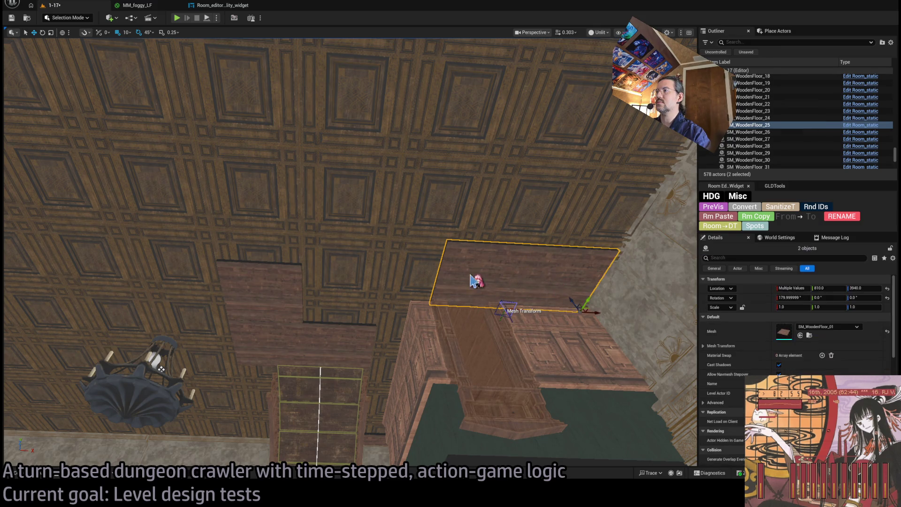
{"action": "mouse_move", "coordinate": [586, 299]}
{"action": "left_mouse_down", "text": "alt"}
{"action": "mouse_move", "coordinate": [608, 220]}
{"action": "mouse_move", "coordinate": [606, 232]}
{"action": "left_mouse_up", "text": "alt"}
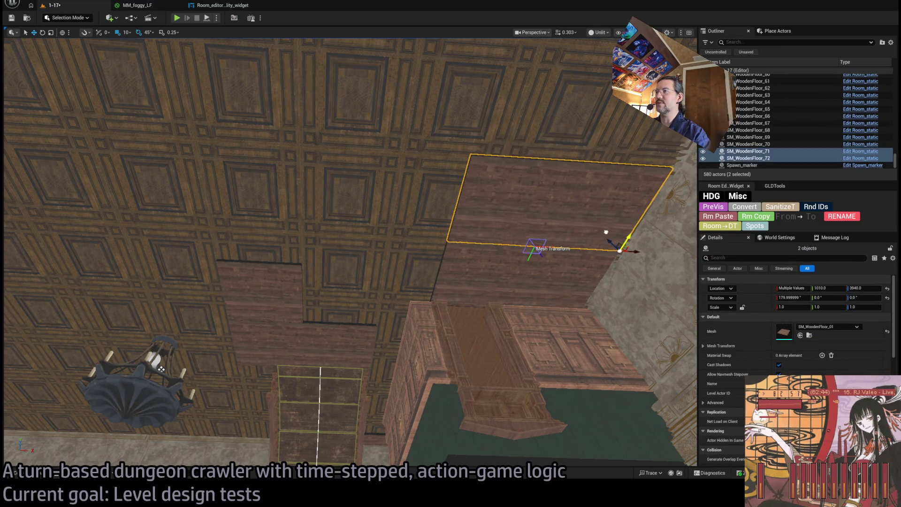
{"action": "left_click", "coordinate": [474, 285], "text": "ctrl"}
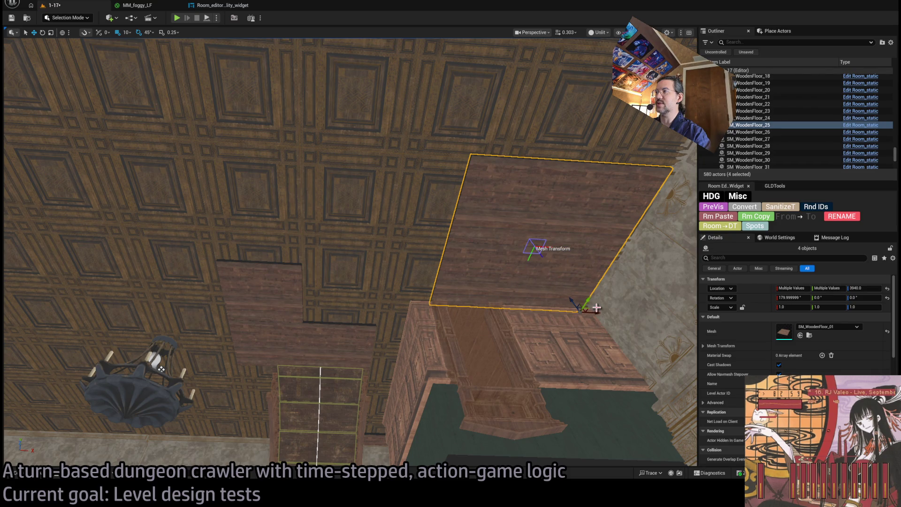
{"action": "mouse_move", "coordinate": [597, 312]}
{"action": "left_mouse_down", "text": "alt"}
{"action": "mouse_move", "coordinate": [401, 298]}
{"action": "mouse_move", "coordinate": [450, 295]}
{"action": "left_mouse_up", "text": "alt"}
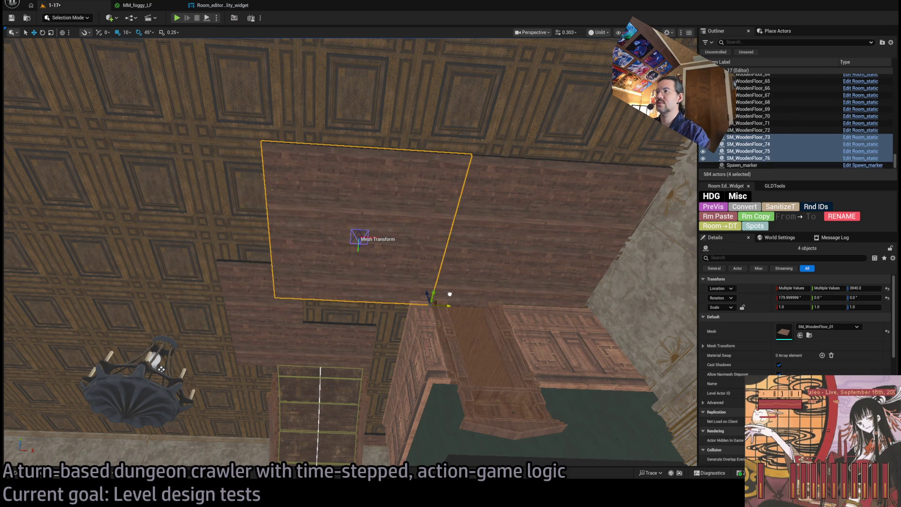
- Delete the surplus duplicate tiles and nudge the new tile along Y to 610
{"action": "left_click", "coordinate": [338, 343]}
{"action": "key", "text": "Delete"}
{"action": "left_click", "coordinate": [296, 311]}
{"action": "key", "text": "Delete"}
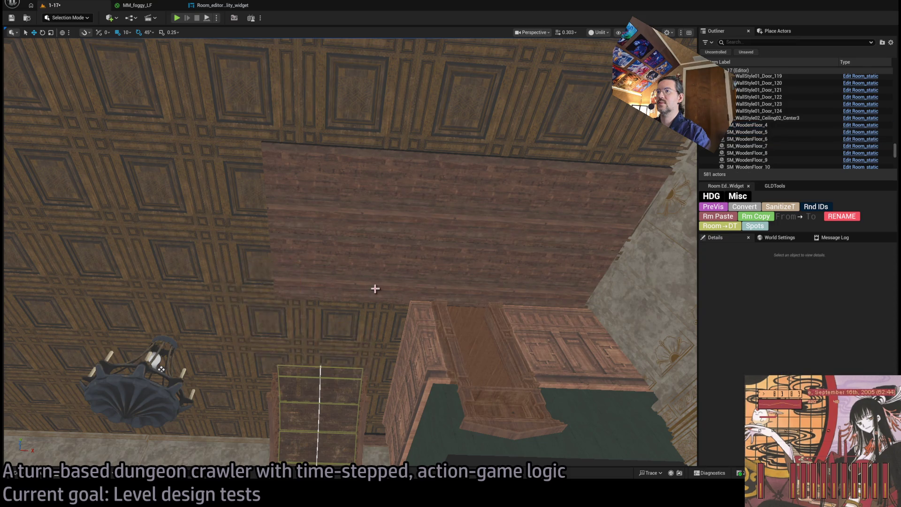
{"action": "left_click", "coordinate": [376, 289]}
{"action": "left_click", "coordinate": [306, 295]}
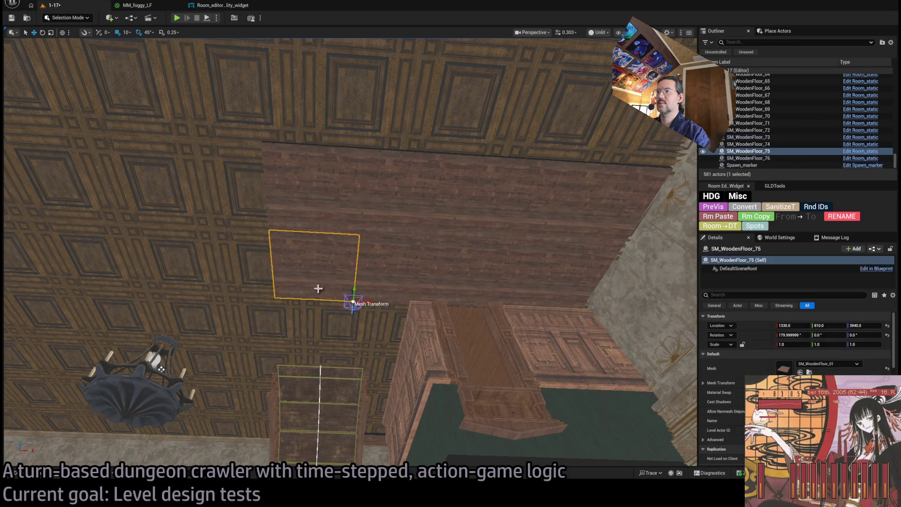
{"action": "mouse_move", "coordinate": [355, 294]}
{"action": "left_mouse_down"}
{"action": "mouse_move", "coordinate": [395, 298]}
{"action": "mouse_move", "coordinate": [403, 243]}
{"action": "mouse_move", "coordinate": [388, 317]}
{"action": "mouse_move", "coordinate": [397, 279]}
{"action": "left_mouse_up"}
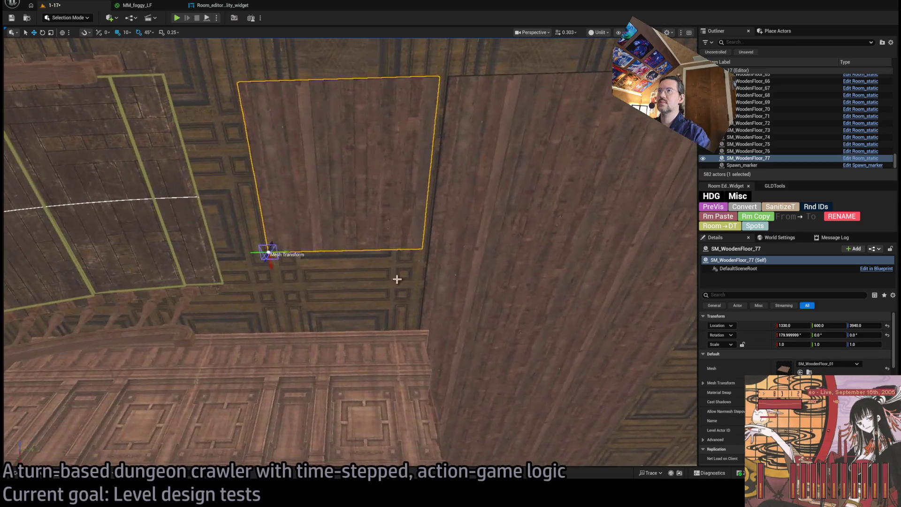
{"action": "mouse_move", "coordinate": [271, 255]}
{"action": "left_mouse_down"}
{"action": "mouse_move", "coordinate": [297, 252]}
{"action": "mouse_move", "coordinate": [122, 258]}
{"action": "mouse_move", "coordinate": [152, 261]}
{"action": "mouse_move", "coordinate": [192, 221]}
{"action": "left_mouse_up"}
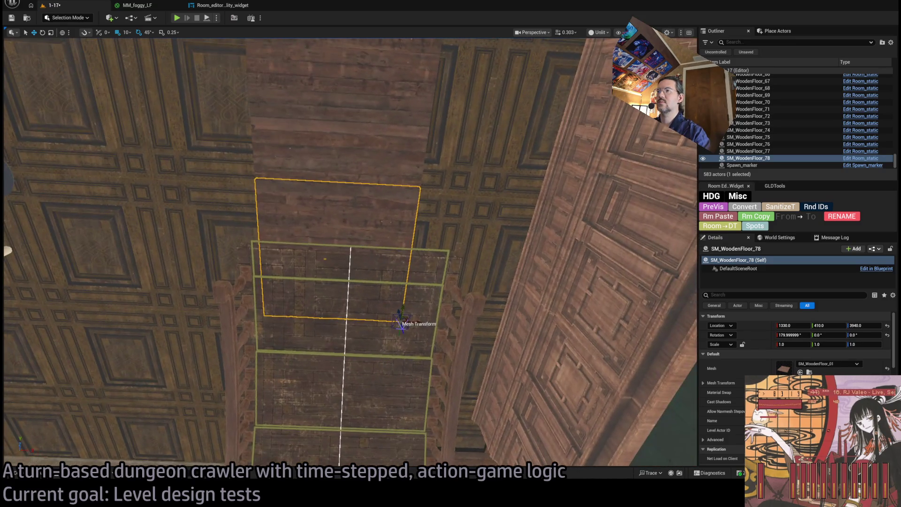
- Click through the staircase spline, Room_SplineMesh5 and ceiling beams, then select Room_nav_surface6
{"action": "left_click", "coordinate": [349, 246]}
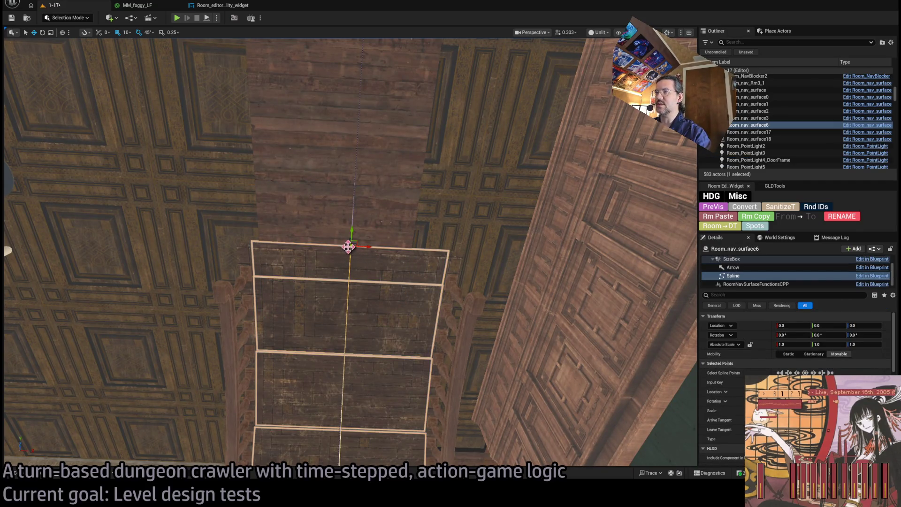
{"action": "left_click", "coordinate": [360, 248]}
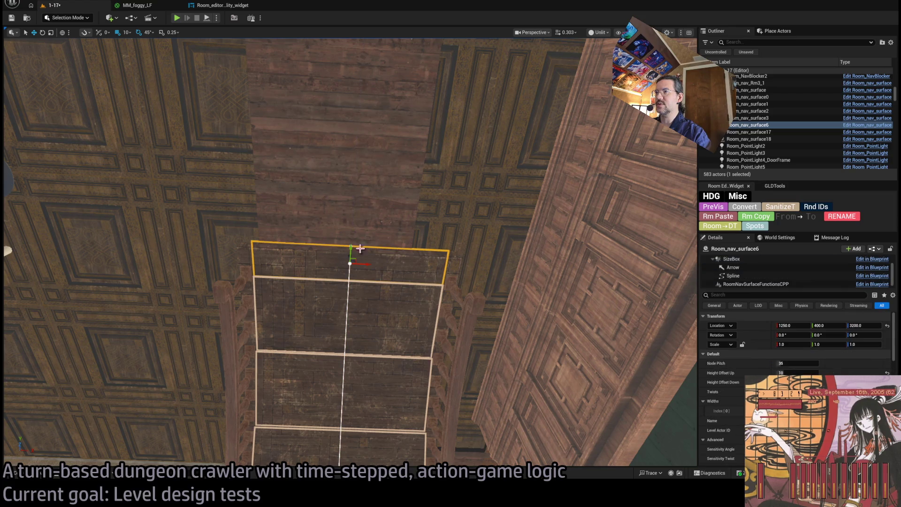
{"action": "left_click", "coordinate": [394, 307]}
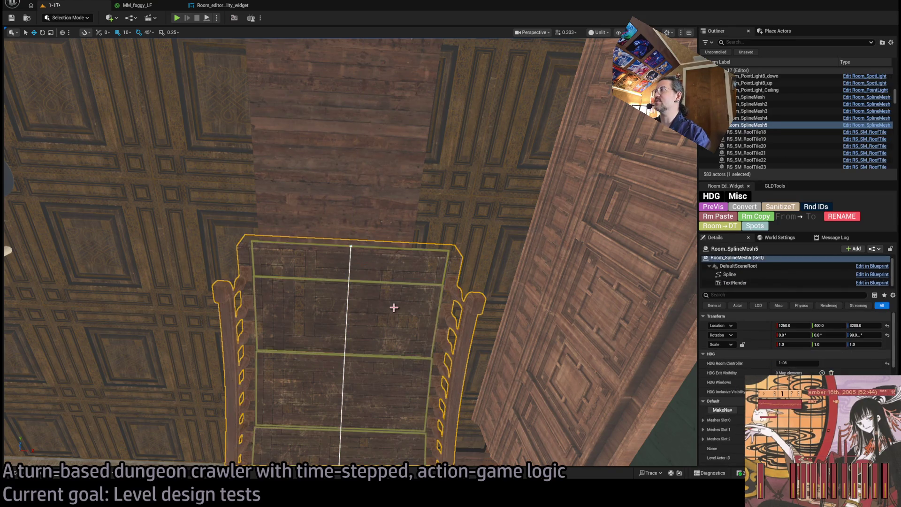
{"action": "left_click", "coordinate": [351, 245]}
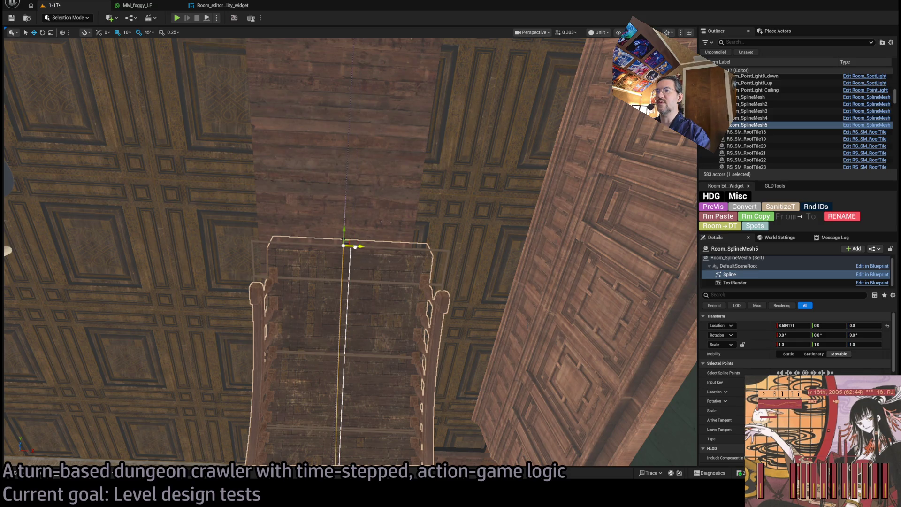
{"action": "scroll", "coordinate": [389, 286], "scroll_direction": "down", "scroll_amount": 5}
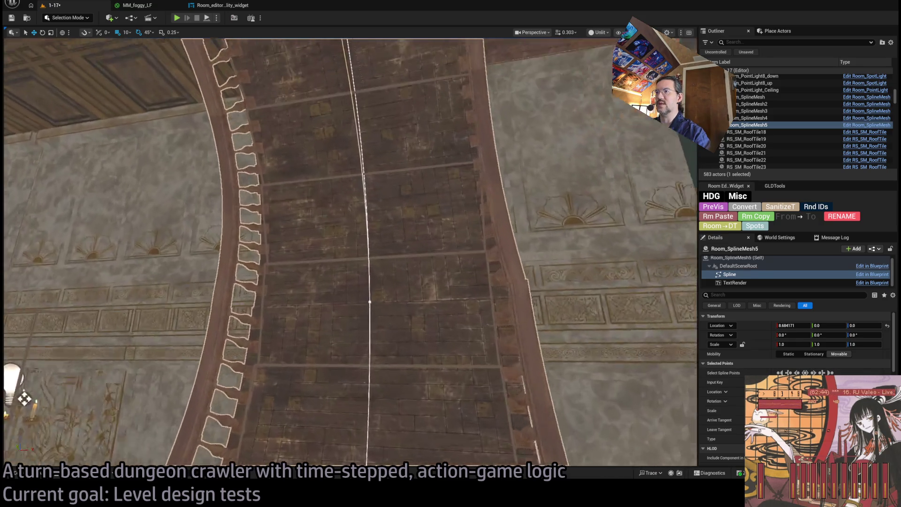
{"action": "mouse_move", "coordinate": [25, 399]}
{"action": "left_mouse_down"}
{"action": "mouse_move", "coordinate": [396, 276]}
{"action": "mouse_move", "coordinate": [340, 298]}
{"action": "left_mouse_up"}
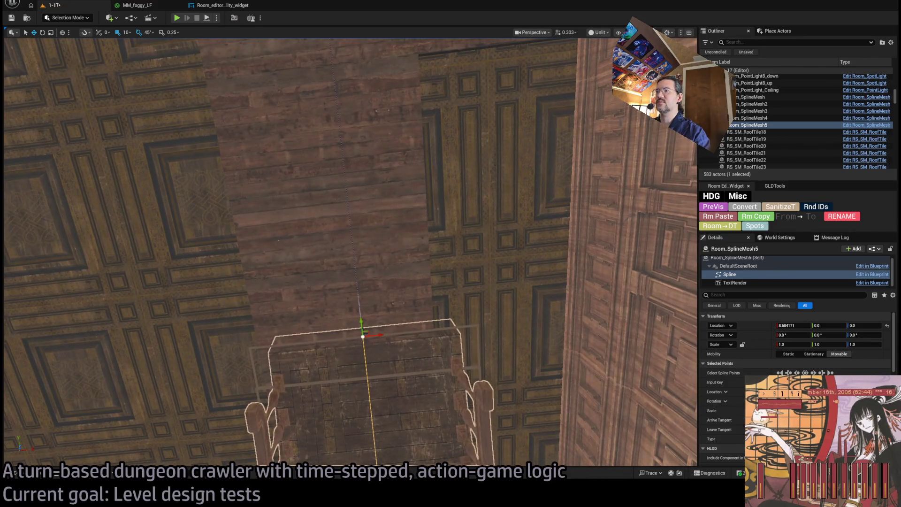
{"action": "left_click", "coordinate": [399, 187]}
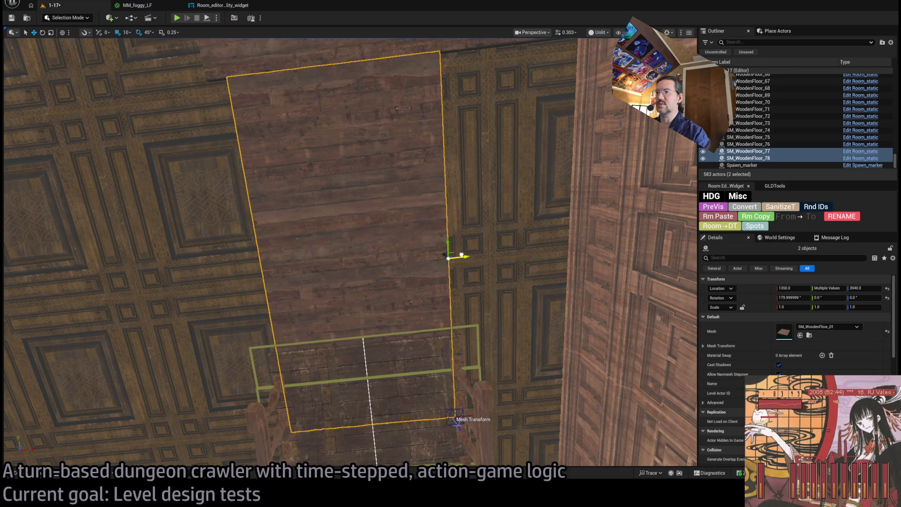
{"action": "mouse_move", "coordinate": [460, 254]}
{"action": "left_mouse_down"}
{"action": "mouse_move", "coordinate": [473, 297]}
{"action": "mouse_move", "coordinate": [464, 314]}
{"action": "mouse_move", "coordinate": [685, 392]}
{"action": "left_mouse_up"}
{"action": "left_click", "coordinate": [474, 297]}
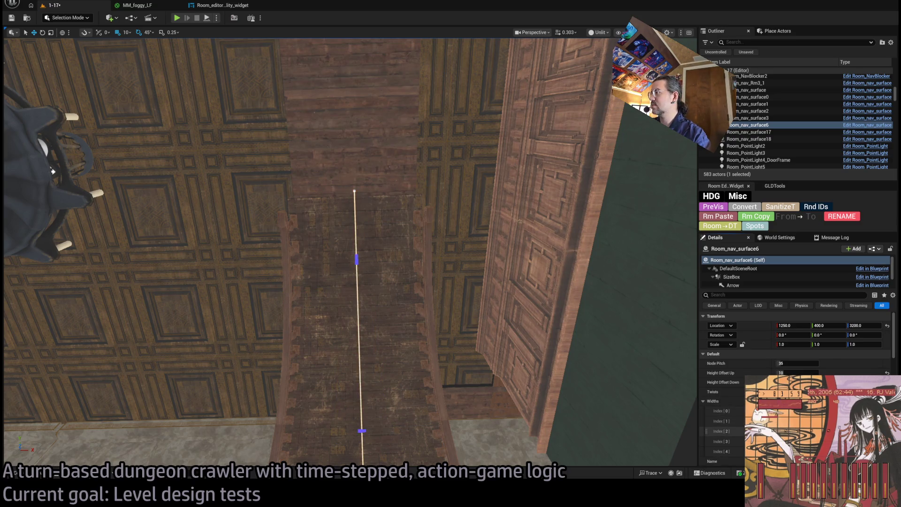
- Drag Room_nav_surface6's spline point up along the curved stairs so its panels follow them
{"action": "mouse_move", "coordinate": [469, 328]}
{"action": "left_mouse_down"}
{"action": "mouse_move", "coordinate": [450, 310]}
{"action": "mouse_move", "coordinate": [431, 348]}
{"action": "left_mouse_up"}
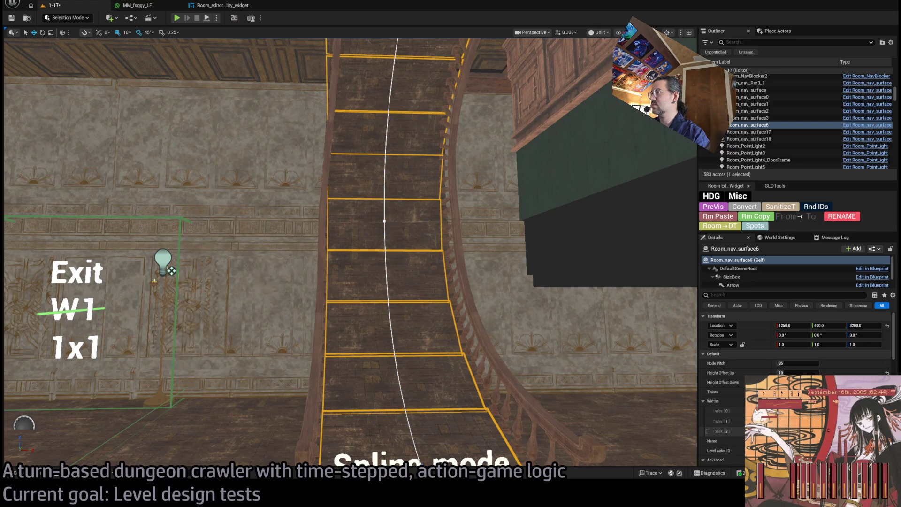
{"action": "left_click_drag", "start_coordinate": [589, 378], "coordinate": [591, 374]}
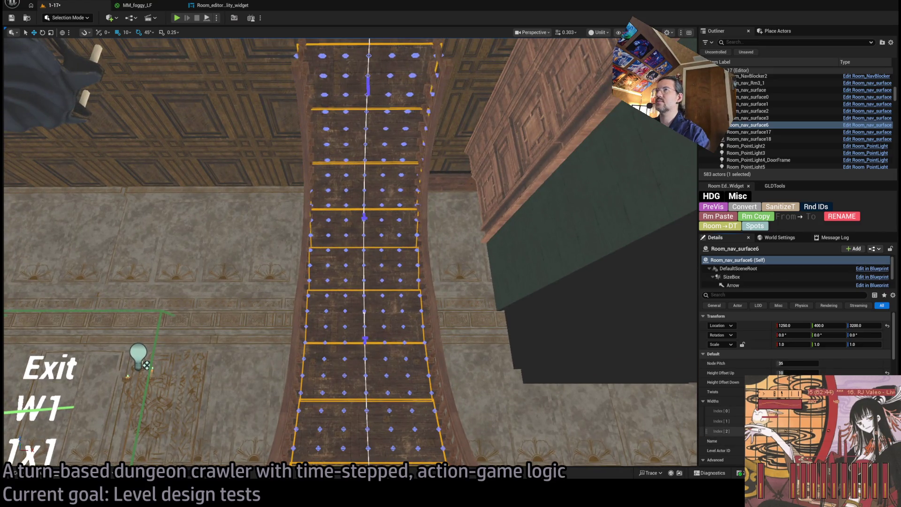
{"action": "left_click_drag", "start_coordinate": [519, 329], "coordinate": [494, 313]}
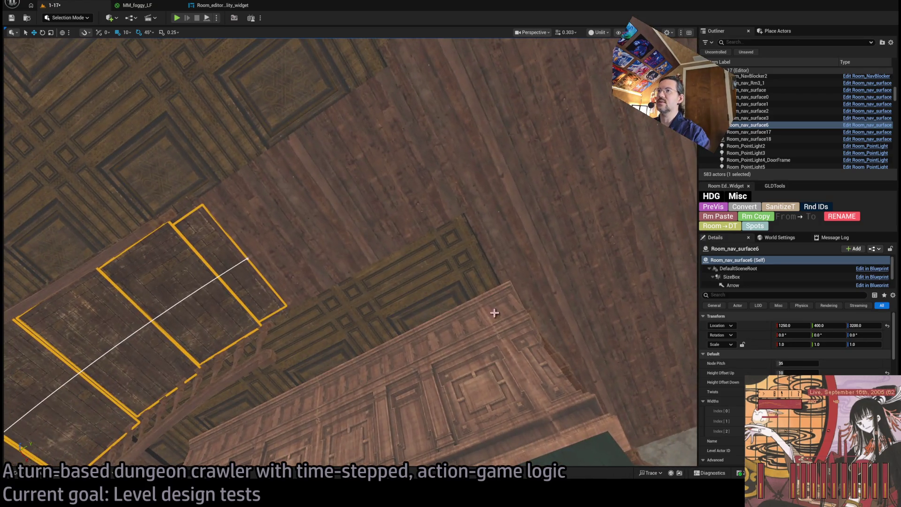
{"action": "left_click", "coordinate": [249, 257]}
{"action": "mouse_move", "coordinate": [259, 251]}
{"action": "left_mouse_down"}
{"action": "mouse_move", "coordinate": [513, 171]}
{"action": "mouse_move", "coordinate": [490, 179]}
{"action": "mouse_move", "coordinate": [483, 244]}
{"action": "mouse_move", "coordinate": [460, 221]}
{"action": "mouse_move", "coordinate": [510, 190]}
{"action": "left_mouse_up"}
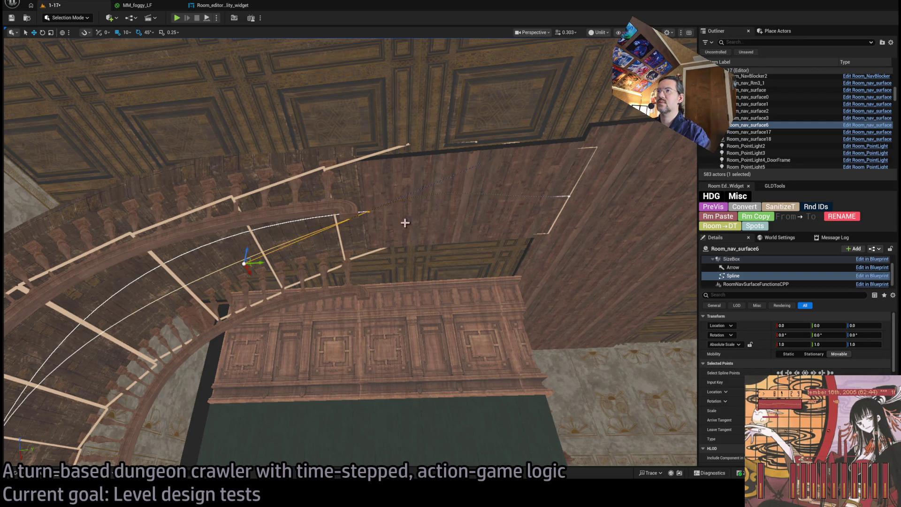
{"action": "mouse_move", "coordinate": [248, 251]}
{"action": "left_mouse_down"}
{"action": "mouse_move", "coordinate": [271, 207]}
{"action": "mouse_move", "coordinate": [228, 251]}
{"action": "mouse_move", "coordinate": [247, 332]}
{"action": "left_mouse_up"}
{"action": "mouse_move", "coordinate": [277, 299]}
{"action": "left_mouse_down"}
{"action": "mouse_move", "coordinate": [269, 263]}
{"action": "mouse_move", "coordinate": [298, 264]}
{"action": "mouse_move", "coordinate": [304, 201]}
{"action": "mouse_move", "coordinate": [300, 286]}
{"action": "mouse_move", "coordinate": [329, 310]}
{"action": "mouse_move", "coordinate": [315, 321]}
{"action": "mouse_move", "coordinate": [313, 297]}
{"action": "mouse_move", "coordinate": [345, 297]}
{"action": "mouse_move", "coordinate": [336, 297]}
{"action": "left_mouse_up"}
{"action": "key", "text": "ctrl+a"}
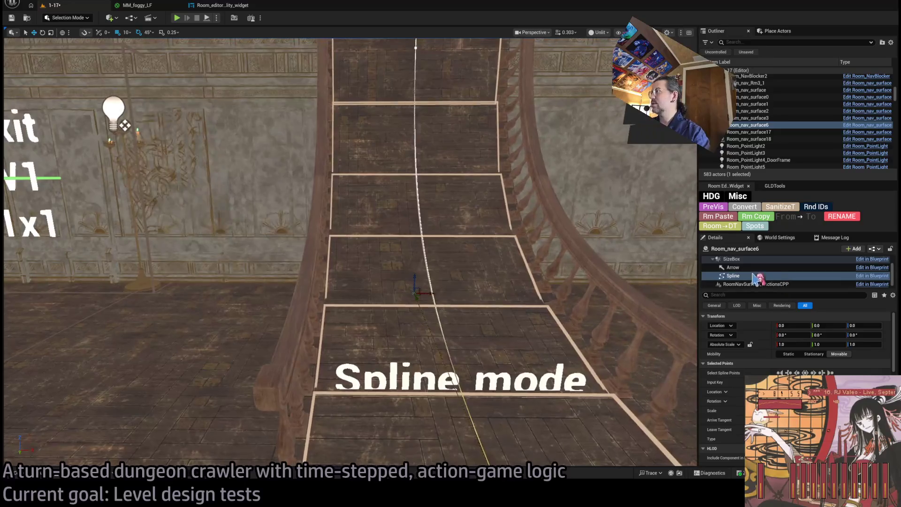
- Raise the stair nav surface's Height Offset Up from 10 to 20 in the actor's own properties
{"action": "left_click", "coordinate": [756, 275]}
{"action": "scroll", "coordinate": [798, 347], "scroll_direction": "down", "scroll_amount": 3}
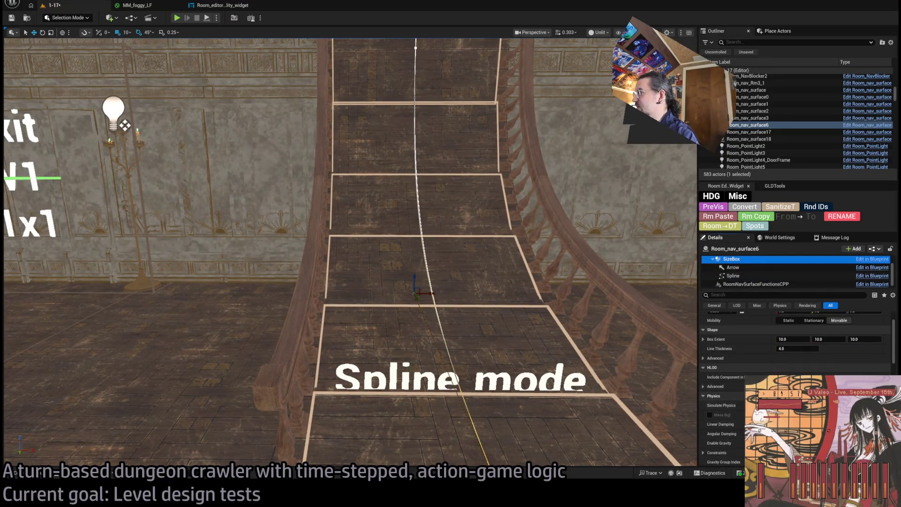
{"action": "scroll", "coordinate": [798, 348], "scroll_direction": "down", "scroll_amount": 2}
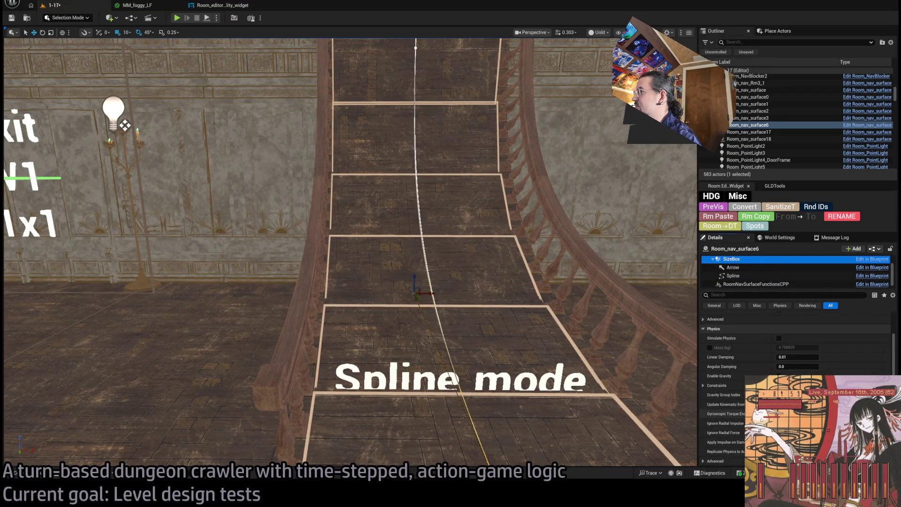
{"action": "scroll", "coordinate": [798, 347], "scroll_direction": "up", "scroll_amount": 3}
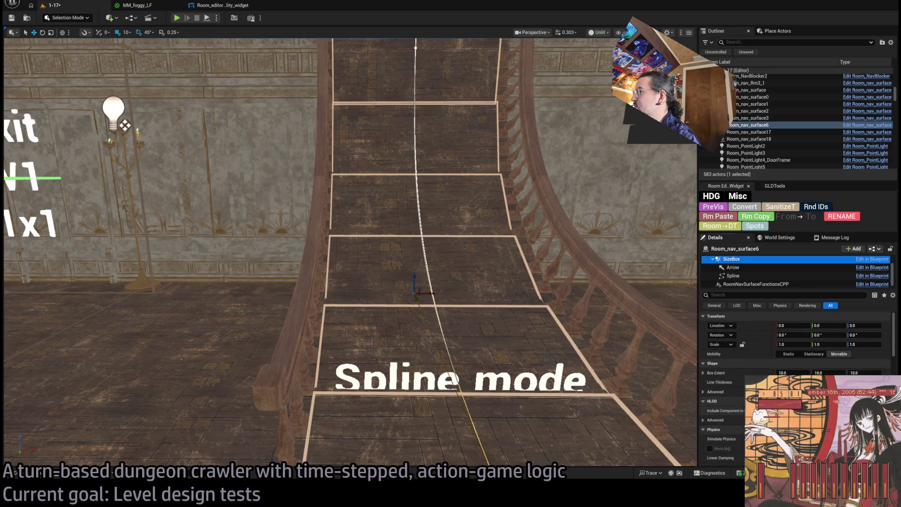
{"action": "scroll", "coordinate": [747, 268], "scroll_direction": "up", "scroll_amount": 2}
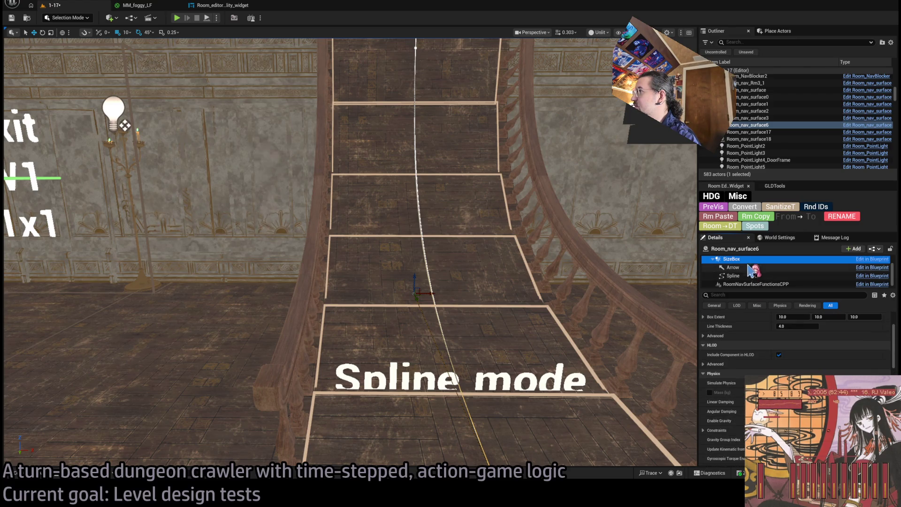
{"action": "left_click", "coordinate": [744, 261]}
{"action": "scroll", "coordinate": [784, 366], "scroll_direction": "up", "scroll_amount": 2}
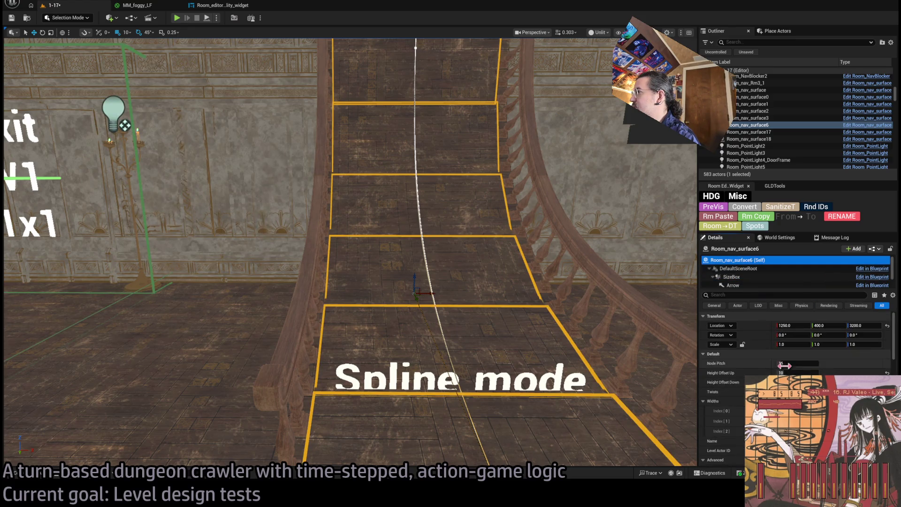
{"action": "left_click", "coordinate": [801, 373]}
{"action": "type", "text": "20"}
{"action": "key", "text": "Return"}
- View the stairs from above, then drag a Widths value lower to taper the surface upward
{"action": "left_click_drag", "start_coordinate": [436, 262], "coordinate": [469, 315]}
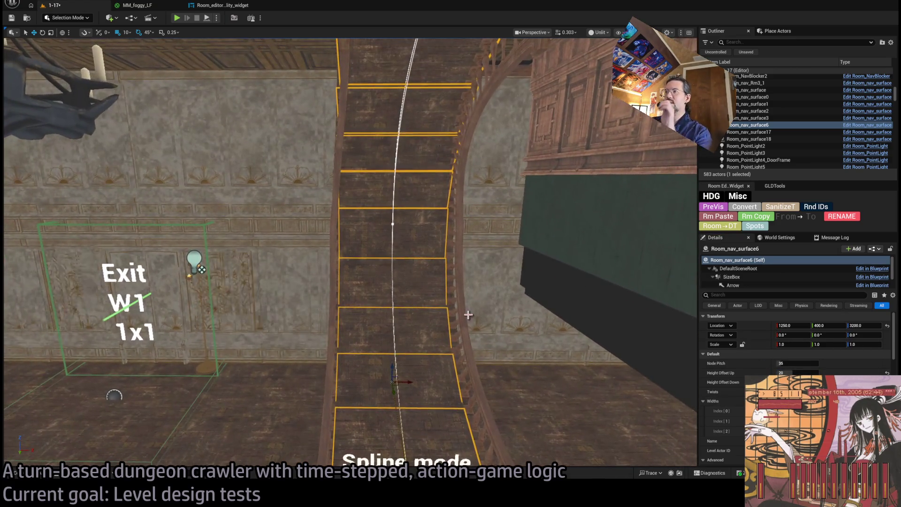
{"action": "scroll", "coordinate": [519, 334], "scroll_direction": "up", "scroll_amount": 5}
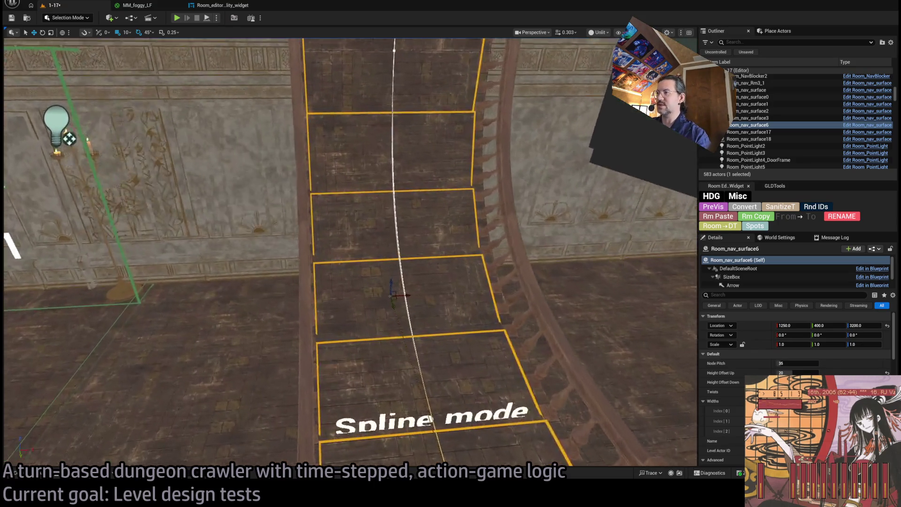
{"action": "scroll", "coordinate": [460, 354], "scroll_direction": "down", "scroll_amount": 5}
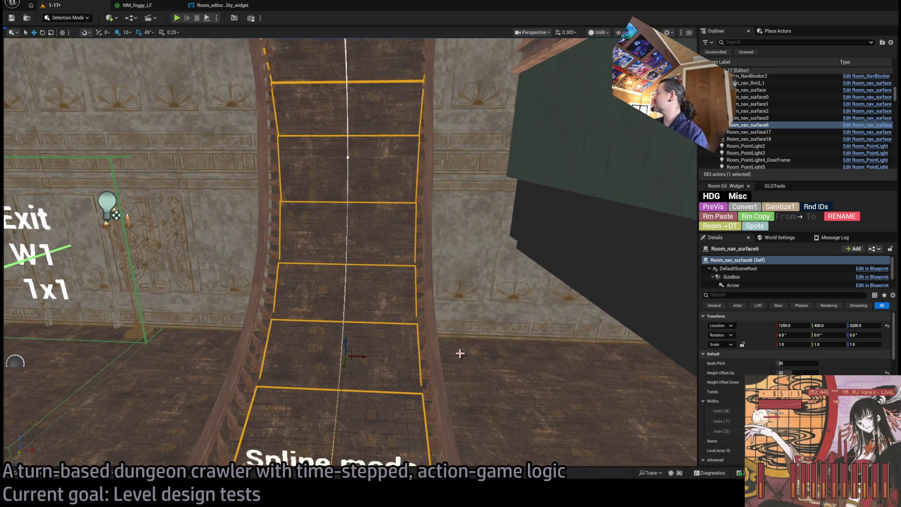
{"action": "mouse_move", "coordinate": [432, 310]}
{"action": "left_mouse_down"}
{"action": "mouse_move", "coordinate": [432, 253]}
{"action": "mouse_move", "coordinate": [422, 256]}
{"action": "left_mouse_up"}
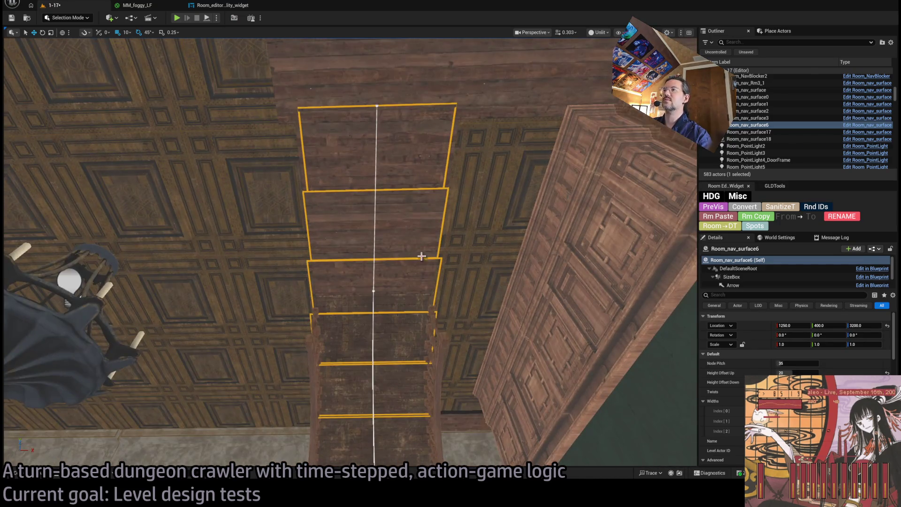
{"action": "left_click", "coordinate": [375, 291]}
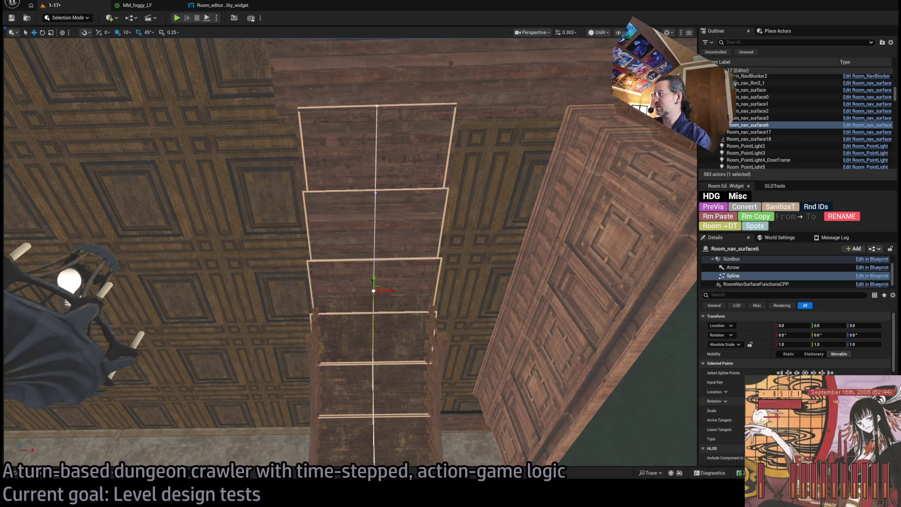
{"action": "scroll", "coordinate": [798, 348], "scroll_direction": "down", "scroll_amount": 8}
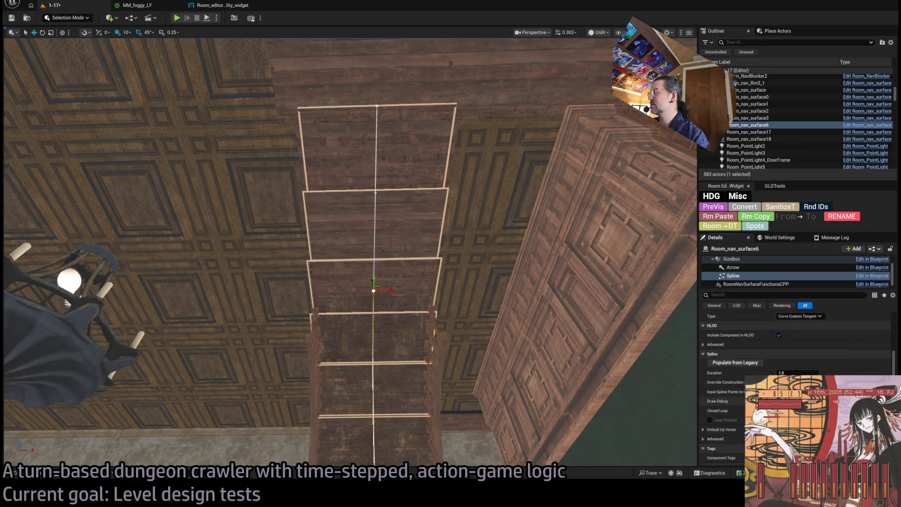
{"action": "scroll", "coordinate": [798, 357], "scroll_direction": "up", "scroll_amount": 5}
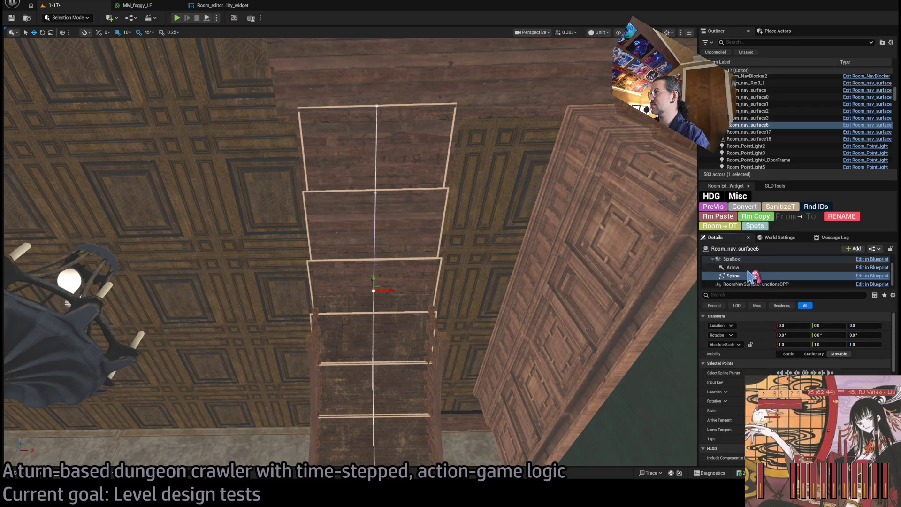
{"action": "left_click", "coordinate": [732, 259]}
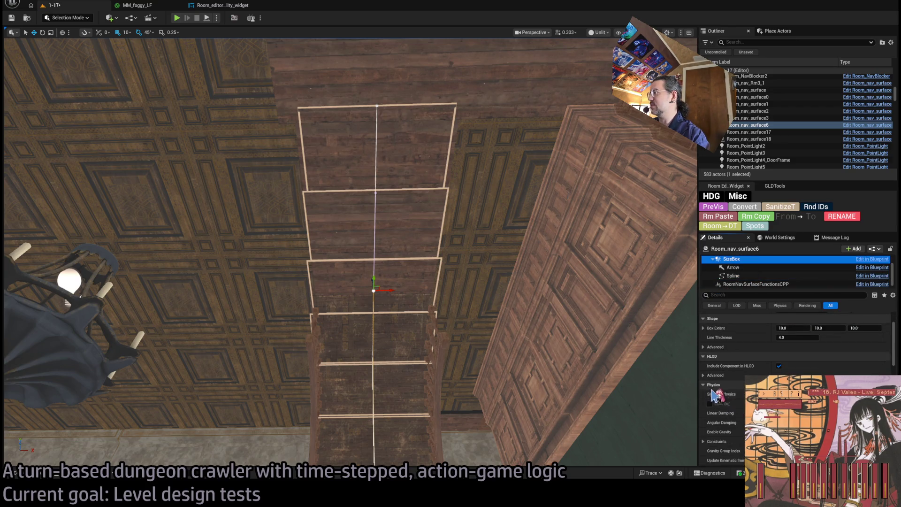
{"action": "scroll", "coordinate": [743, 263], "scroll_direction": "up", "scroll_amount": 2}
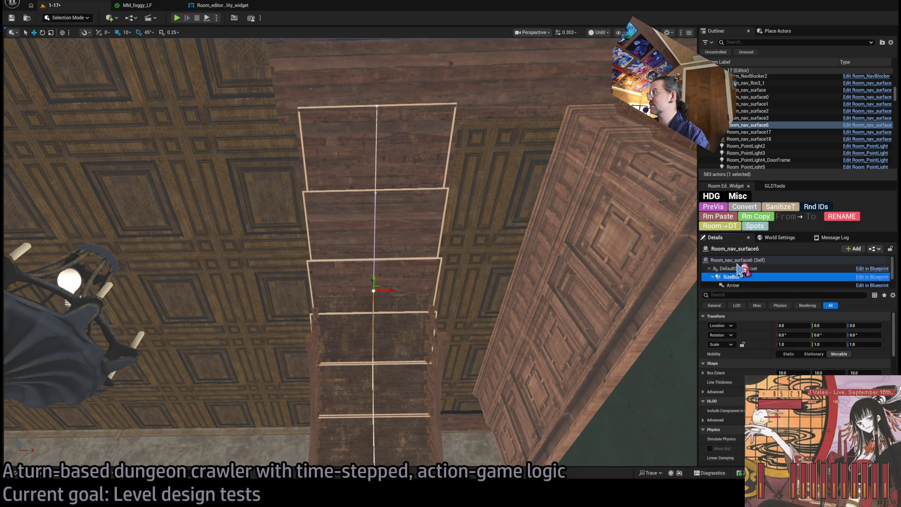
{"action": "left_click", "coordinate": [743, 260]}
{"action": "scroll", "coordinate": [798, 338], "scroll_direction": "down", "scroll_amount": 3}
{"action": "mouse_move", "coordinate": [796, 357]}
{"action": "left_mouse_down"}
{"action": "mouse_move", "coordinate": [789, 357]}
{"action": "mouse_move", "coordinate": [808, 371]}
{"action": "mouse_move", "coordinate": [834, 372]}
{"action": "mouse_move", "coordinate": [770, 384]}
{"action": "left_mouse_up"}
- Set the stair surface Widths Index 0 and 1 to 125 and Index 3 to 90
{"action": "left_click", "coordinate": [796, 358]}
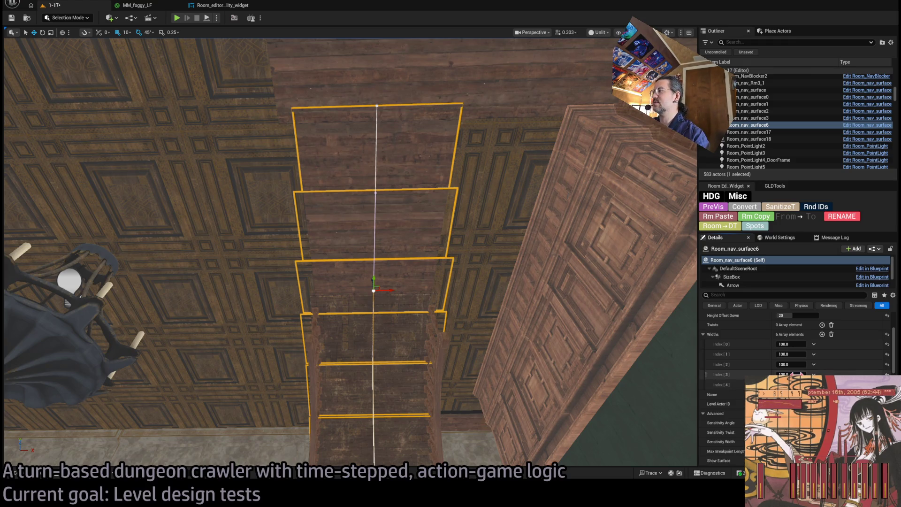
{"action": "mouse_move", "coordinate": [770, 374]}
{"action": "left_mouse_down"}
{"action": "mouse_move", "coordinate": [759, 374]}
{"action": "mouse_move", "coordinate": [787, 365]}
{"action": "left_mouse_up"}
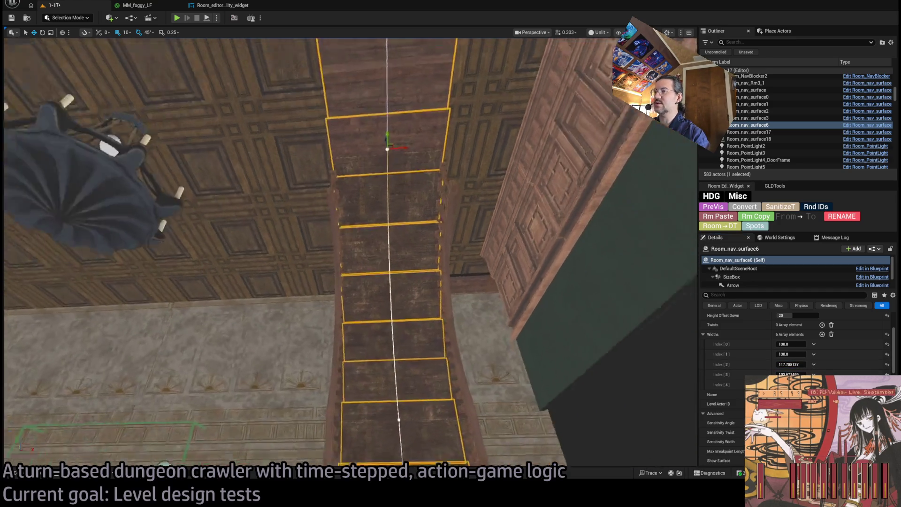
{"action": "left_click_drag", "start_coordinate": [791, 355], "coordinate": [787, 355]}
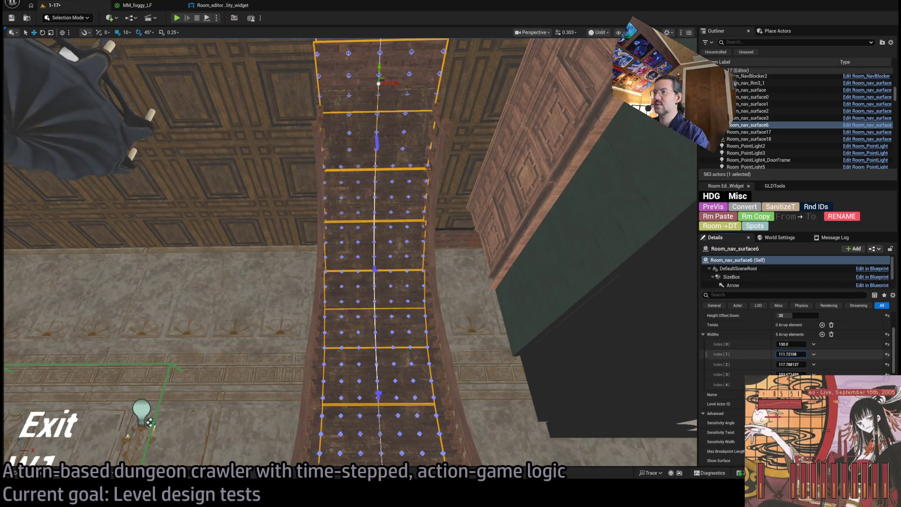
{"action": "left_click", "coordinate": [797, 355]}
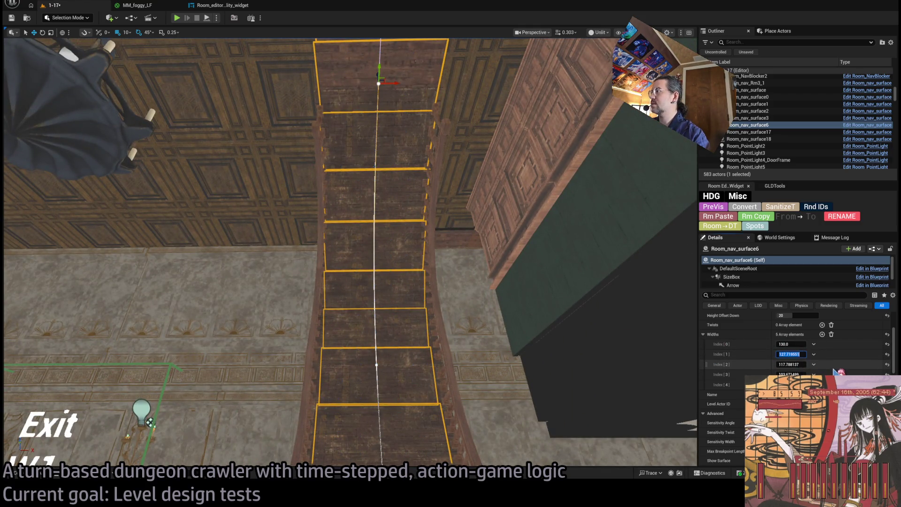
{"action": "type", "text": "125"}
{"action": "key", "text": "Return"}
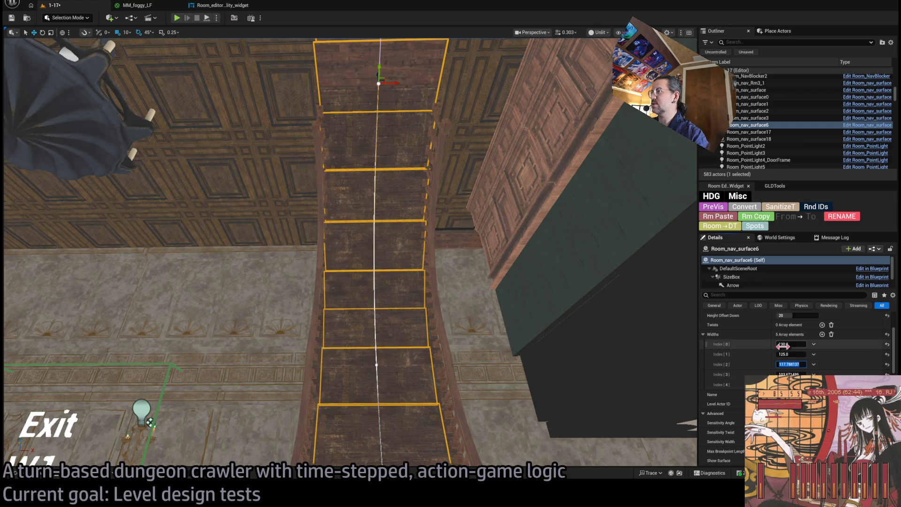
{"action": "left_click", "coordinate": [796, 344]}
{"action": "type", "text": "125"}
{"action": "key", "text": "Return"}
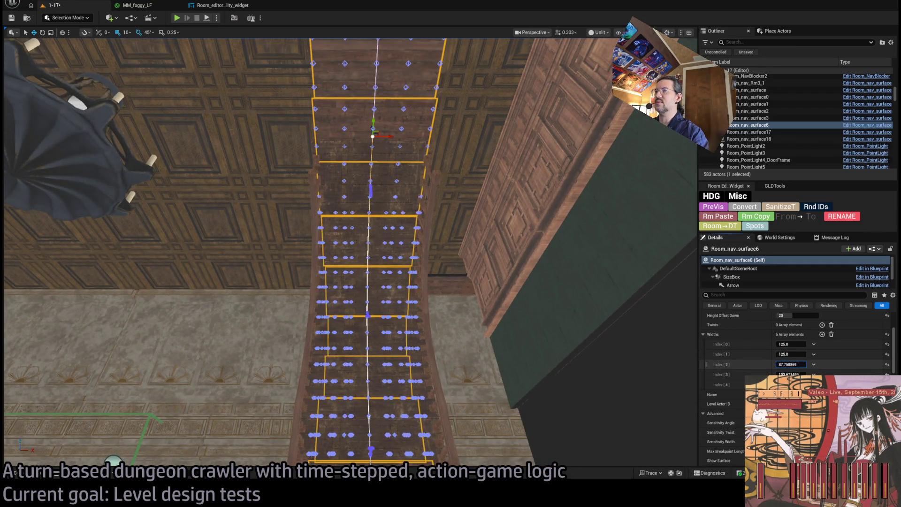
{"action": "mouse_move", "coordinate": [794, 364]}
{"action": "left_mouse_down"}
{"action": "mouse_move", "coordinate": [807, 364]}
{"action": "mouse_move", "coordinate": [770, 374]}
{"action": "left_mouse_up"}
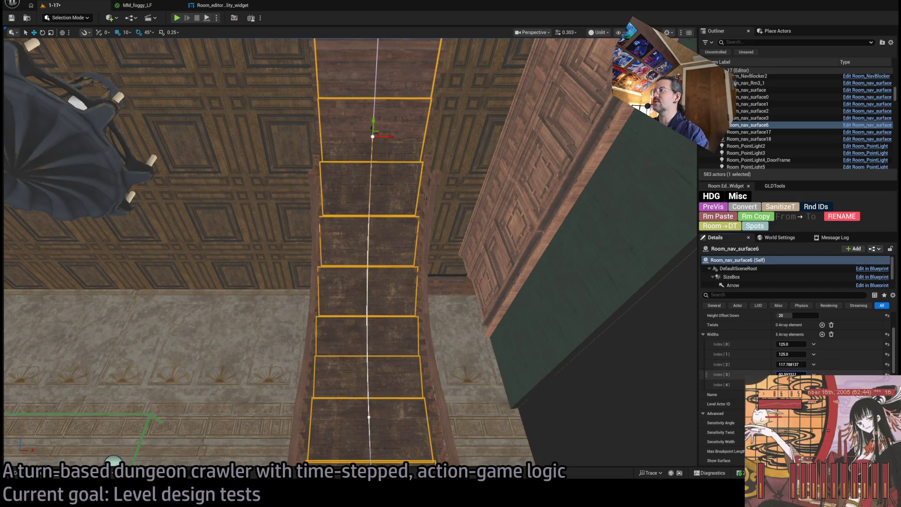
{"action": "type", "text": "90"}
{"action": "key", "text": "Return"}
- Save the level and inspect the stair spline's end point up toward the ceiling
{"action": "left_click_drag", "start_coordinate": [576, 247], "coordinate": [580, 260]}
{"action": "key", "text": "ctrl+s"}
{"action": "mouse_move", "coordinate": [395, 186]}
{"action": "left_mouse_down"}
{"action": "mouse_move", "coordinate": [436, 214]}
{"action": "mouse_move", "coordinate": [362, 218]}
{"action": "left_mouse_up"}
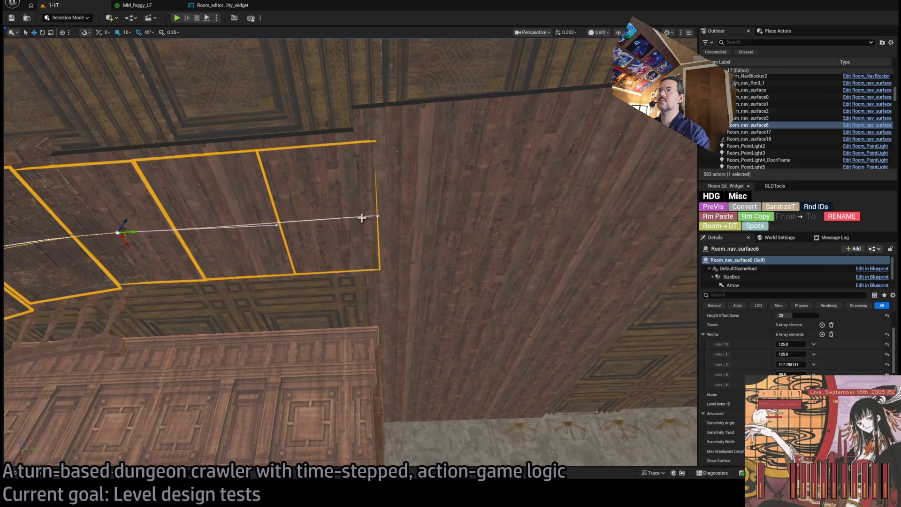
{"action": "left_click", "coordinate": [378, 216]}
{"action": "mouse_move", "coordinate": [420, 236]}
{"action": "left_mouse_down"}
{"action": "mouse_move", "coordinate": [393, 260]}
{"action": "mouse_move", "coordinate": [405, 258]}
{"action": "mouse_move", "coordinate": [382, 256]}
{"action": "left_mouse_up"}
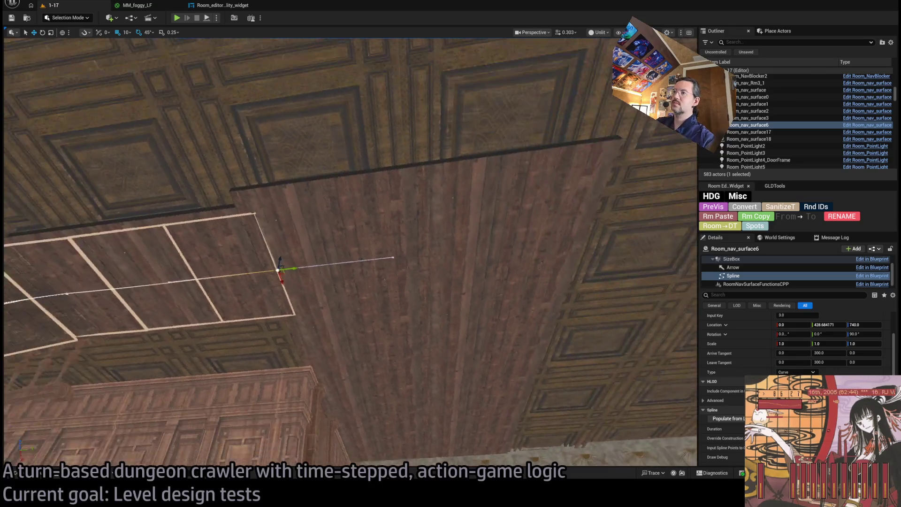
{"action": "left_click_drag", "start_coordinate": [383, 256], "coordinate": [380, 305]}
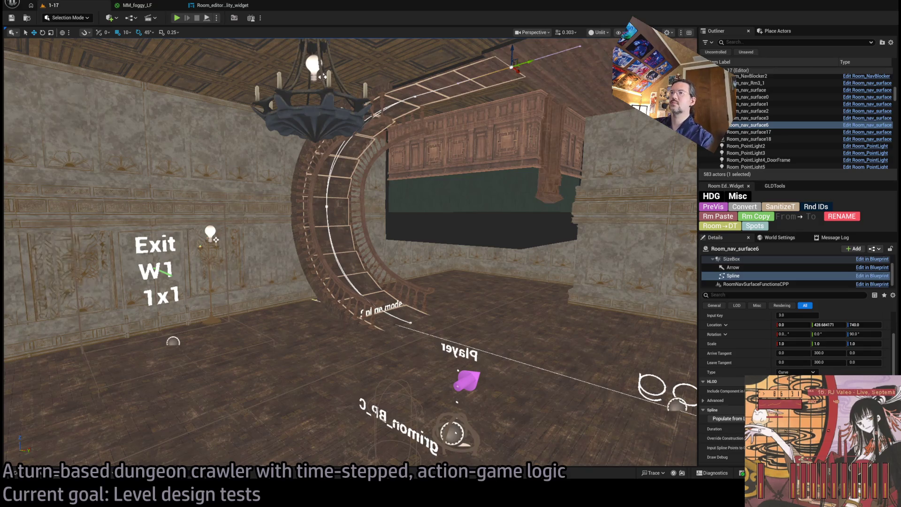
- Undo an accidental move of Room_nav_Rm3_1 and frame the floor nav surface with the stairs
{"action": "left_click", "coordinate": [360, 319]}
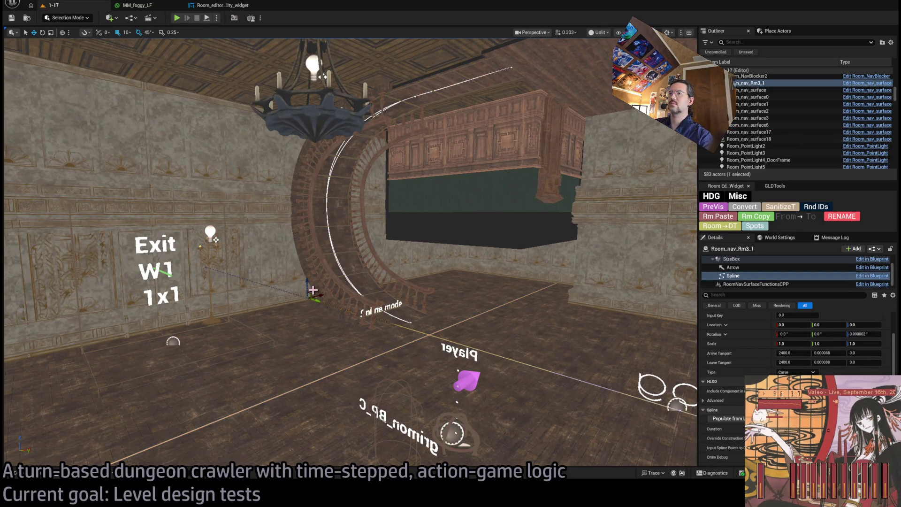
{"action": "left_click_drag", "start_coordinate": [307, 287], "coordinate": [309, 272]}
{"action": "key", "text": "ctrl+z"}
{"action": "mouse_move", "coordinate": [350, 254]}
{"action": "left_mouse_down"}
{"action": "mouse_move", "coordinate": [282, 244]}
{"action": "mouse_move", "coordinate": [277, 151]}
{"action": "mouse_move", "coordinate": [296, 221]}
{"action": "left_mouse_up"}
{"action": "left_click_drag", "start_coordinate": [500, 451], "coordinate": [506, 235]}
{"action": "left_click", "coordinate": [503, 301]}
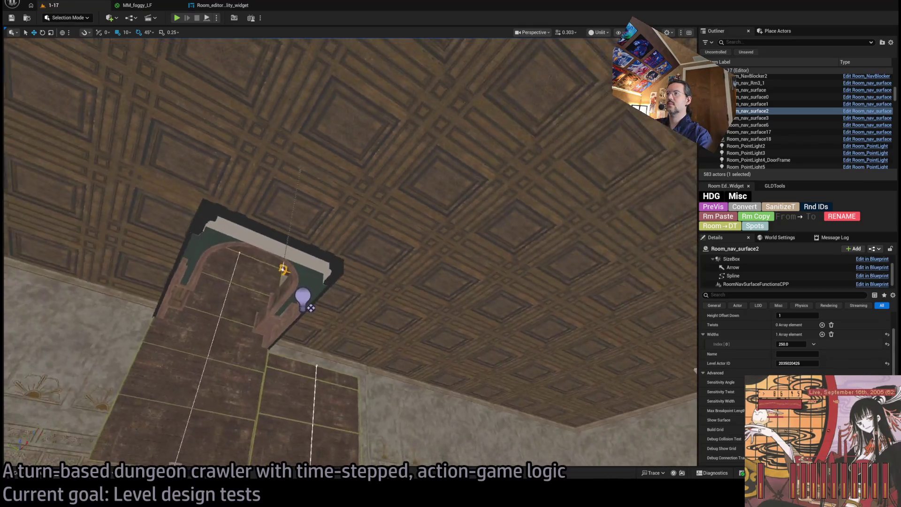
{"action": "key", "text": "f"}
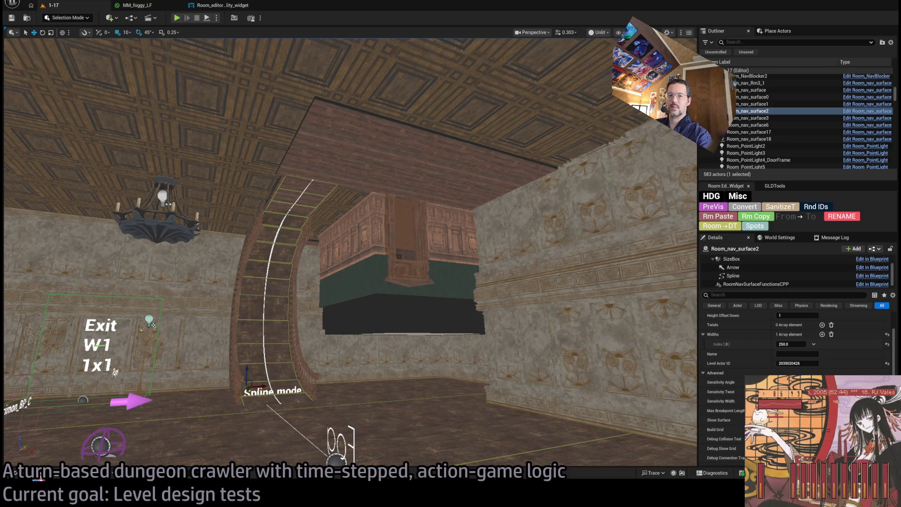
- Drag a Room_nav_surface from Base_classes > Room_actors onto the ceiling near the stair top
{"action": "key", "text": "ctrl+space"}
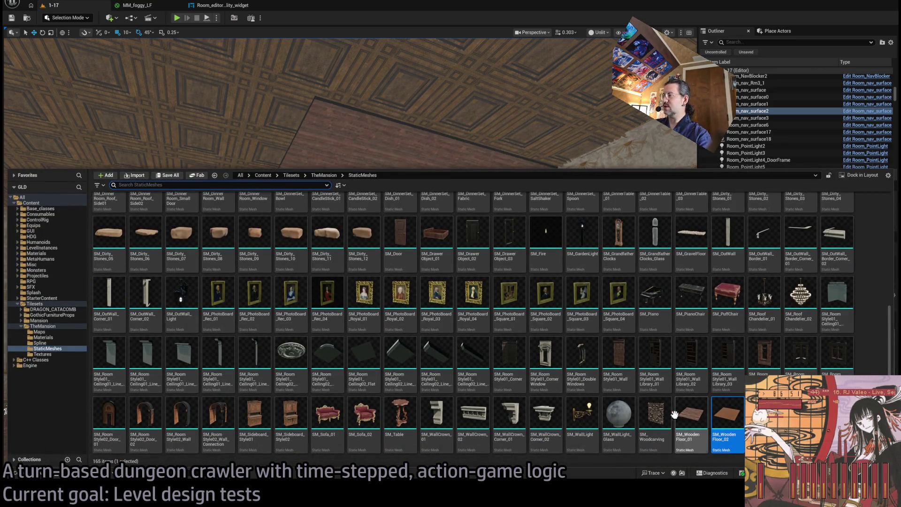
{"action": "left_click", "coordinate": [53, 210]}
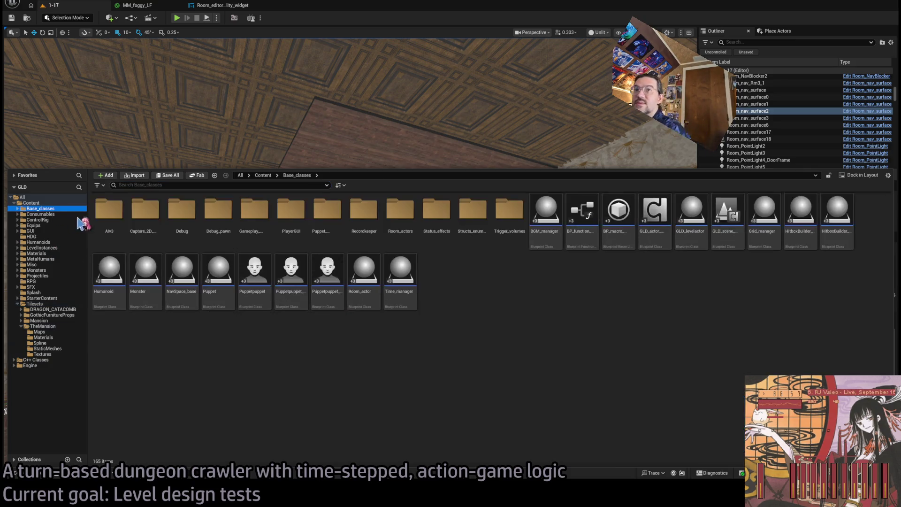
{"action": "double_click", "coordinate": [424, 219]}
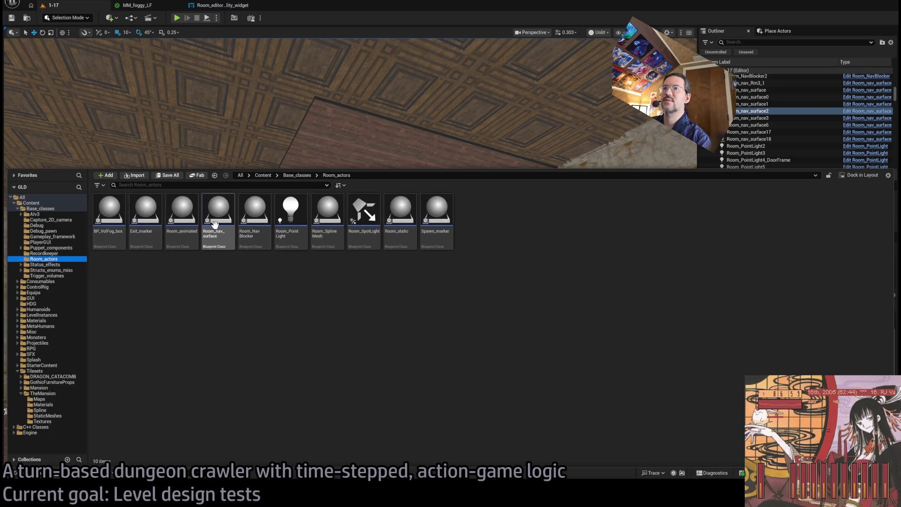
{"action": "key", "text": "ctrl+space"}
{"action": "mouse_move", "coordinate": [313, 138]}
{"action": "left_mouse_down"}
{"action": "mouse_move", "coordinate": [303, 126]}
{"action": "mouse_move", "coordinate": [311, 140]}
{"action": "left_mouse_up"}
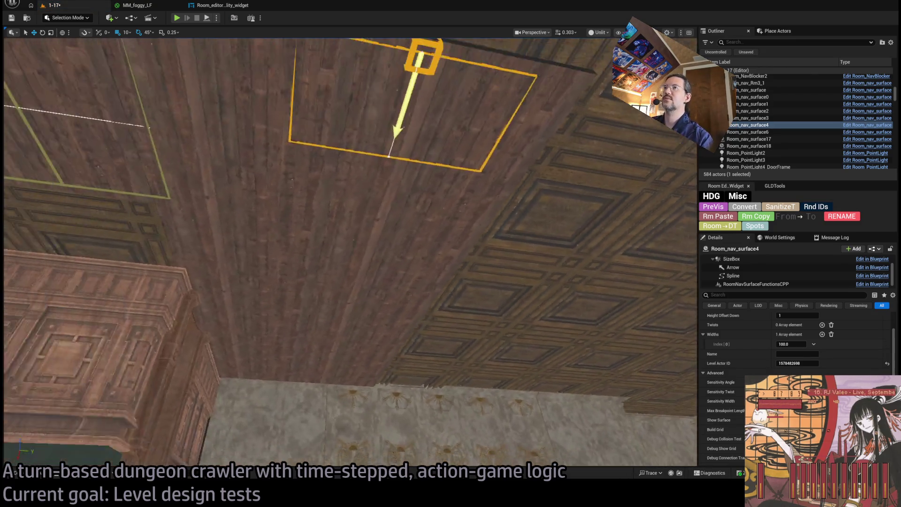
- Check the ceiling wooden tile's location values in Details
{"action": "left_click", "coordinate": [361, 174]}
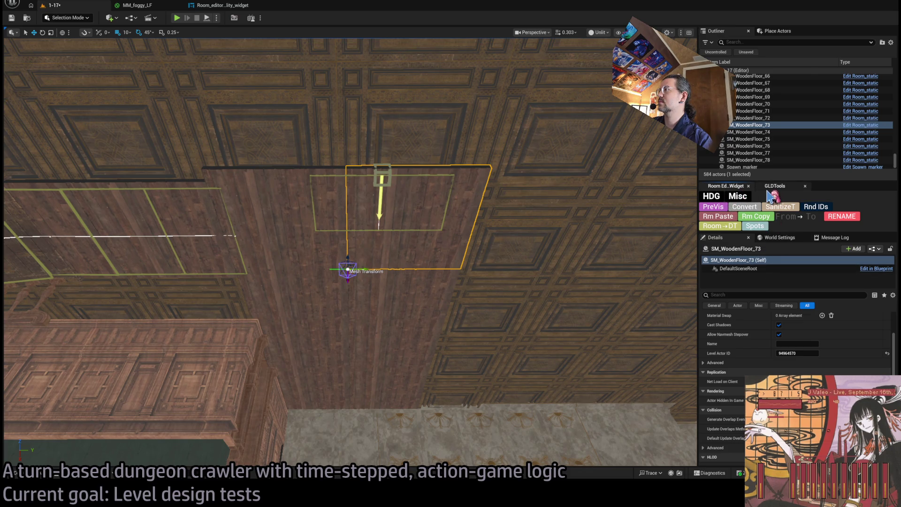
{"action": "scroll", "coordinate": [779, 340], "scroll_direction": "up", "scroll_amount": 4}
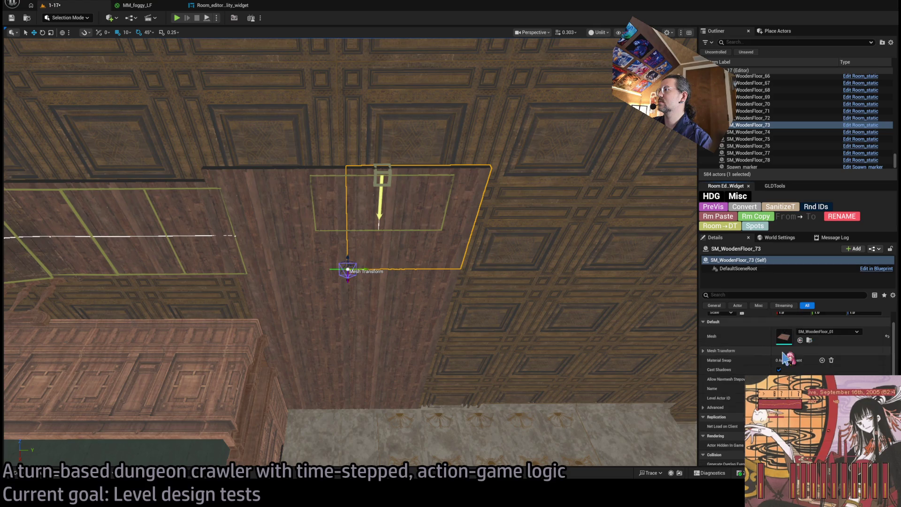
{"action": "mouse_move", "coordinate": [792, 325]}
{"action": "left_mouse_down"}
{"action": "mouse_move", "coordinate": [812, 326]}
{"action": "mouse_move", "coordinate": [792, 325]}
{"action": "left_mouse_up"}
{"action": "mouse_move", "coordinate": [852, 324]}
{"action": "left_mouse_down"}
{"action": "mouse_move", "coordinate": [840, 324]}
{"action": "mouse_move", "coordinate": [852, 324]}
{"action": "left_mouse_up"}
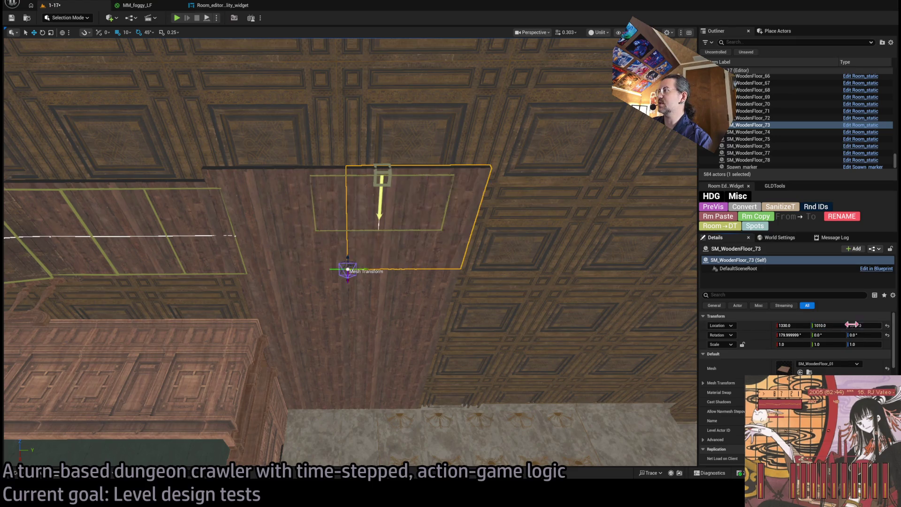
- Move Room_nav_surface4 to Y 1010 and X about 1130 against the ceiling planks
{"action": "left_click", "coordinate": [382, 177]}
{"action": "type", "text": "1010"}
{"action": "key", "text": "Return"}
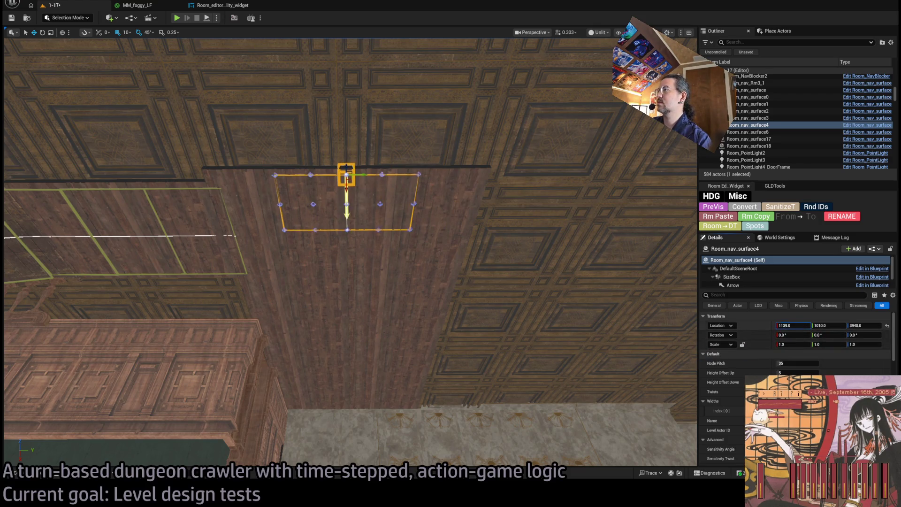
{"action": "left_click_drag", "start_coordinate": [794, 325], "coordinate": [789, 325]}
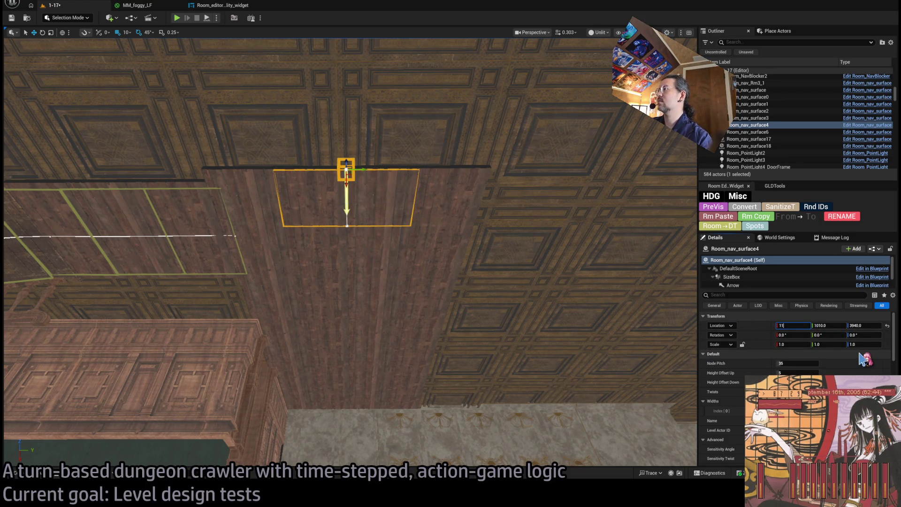
{"action": "left_click_drag", "start_coordinate": [349, 254], "coordinate": [350, 254]}
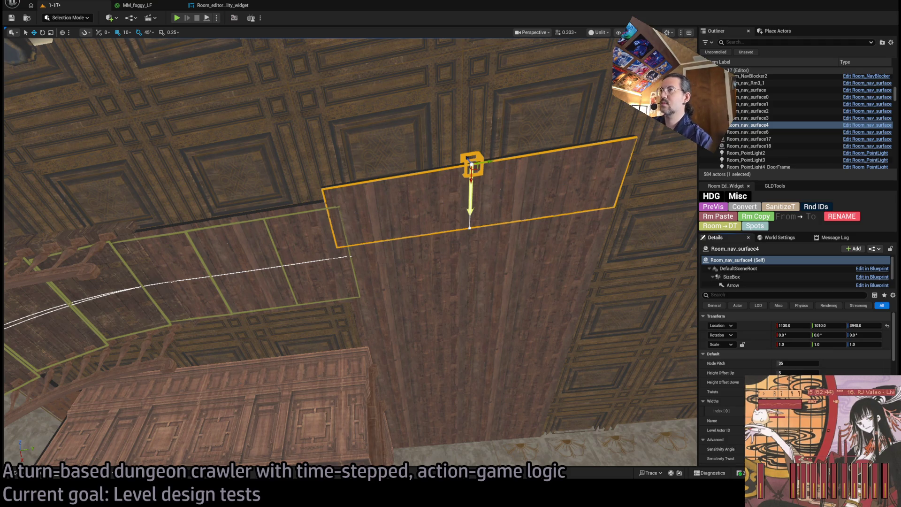
{"action": "left_click_drag", "start_coordinate": [477, 338], "coordinate": [456, 259]}
{"action": "left_click", "coordinate": [453, 266]}
{"action": "left_click", "coordinate": [453, 267]}
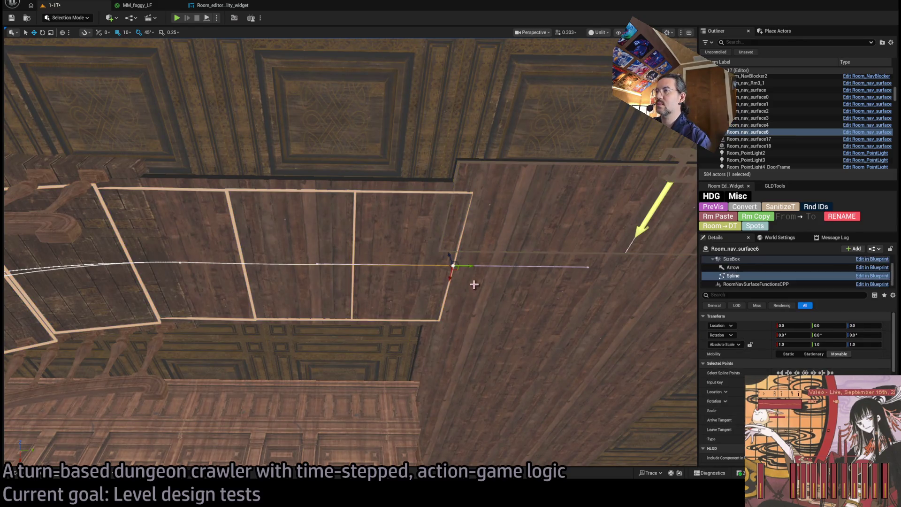
- Pull the stair nav surface's spline end point back toward the ceiling
{"action": "left_click_drag", "start_coordinate": [463, 265], "coordinate": [450, 264]}
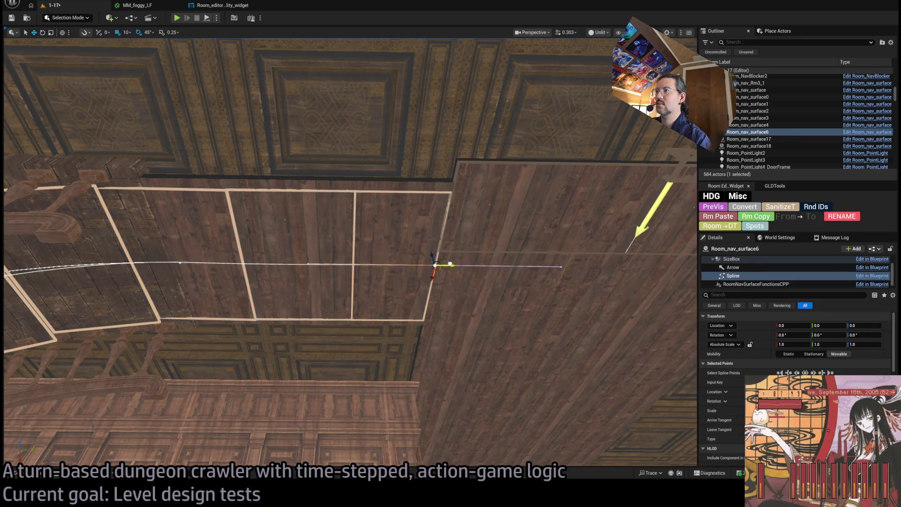
{"action": "scroll", "coordinate": [450, 264], "scroll_direction": "up", "scroll_amount": 10}
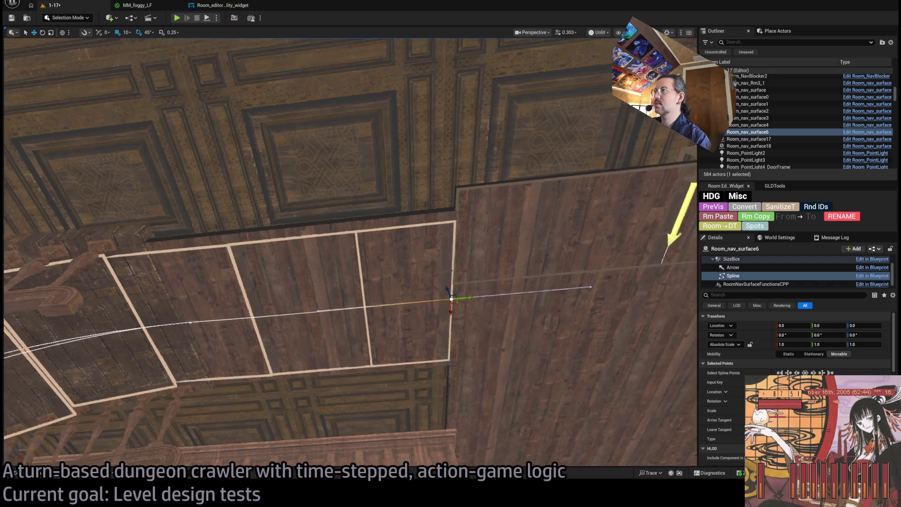
{"action": "left_click_drag", "start_coordinate": [450, 264], "coordinate": [390, 287]}
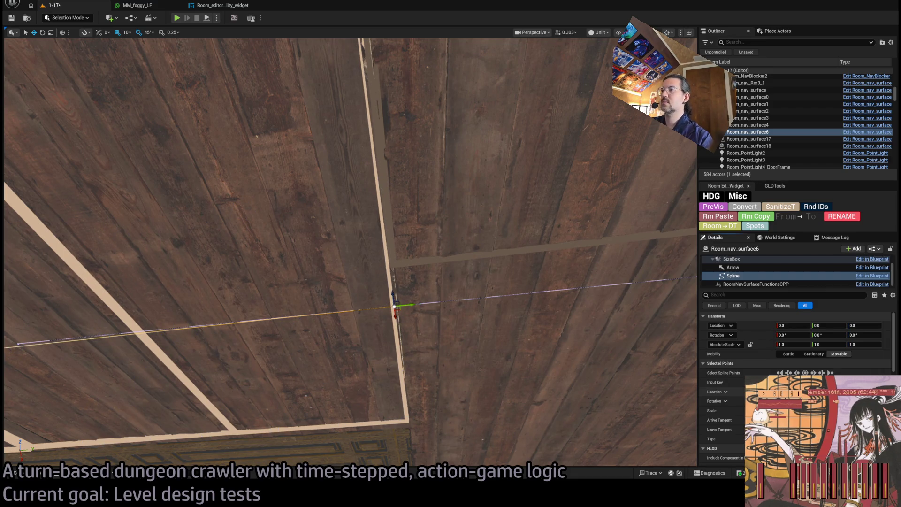
{"action": "left_click_drag", "start_coordinate": [466, 258], "coordinate": [466, 258]}
- Stretch Room_nav_surface4's spline far across the ceiling into a long tiled grid
{"action": "left_click", "coordinate": [466, 259]}
{"action": "mouse_move", "coordinate": [189, 260]}
{"action": "left_mouse_down"}
{"action": "mouse_move", "coordinate": [657, 307]}
{"action": "mouse_move", "coordinate": [647, 312]}
{"action": "mouse_move", "coordinate": [662, 325]}
{"action": "left_mouse_up"}
{"action": "left_click_drag", "start_coordinate": [399, 345], "coordinate": [398, 345]}
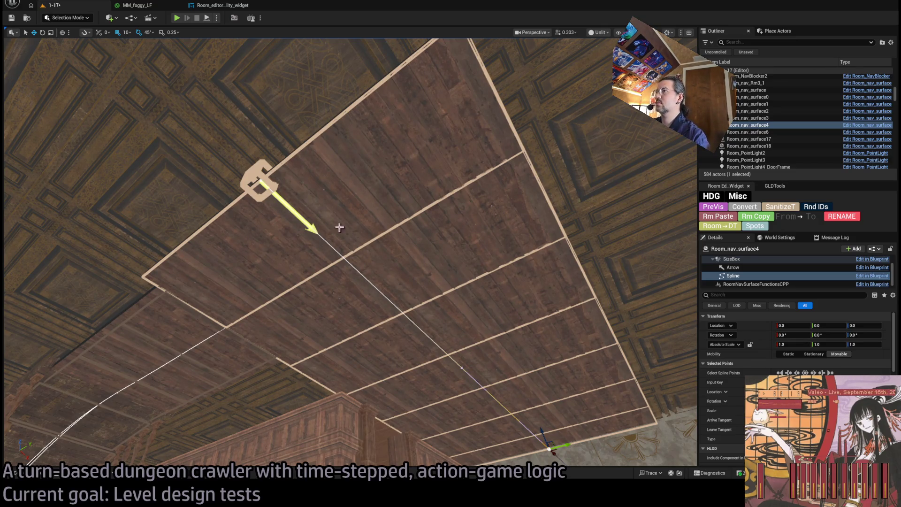
{"action": "left_click_drag", "start_coordinate": [342, 238], "coordinate": [403, 184]}
- Frame the ceiling wooden tile and undo an accidental duplicate of it
{"action": "left_click", "coordinate": [403, 184]}
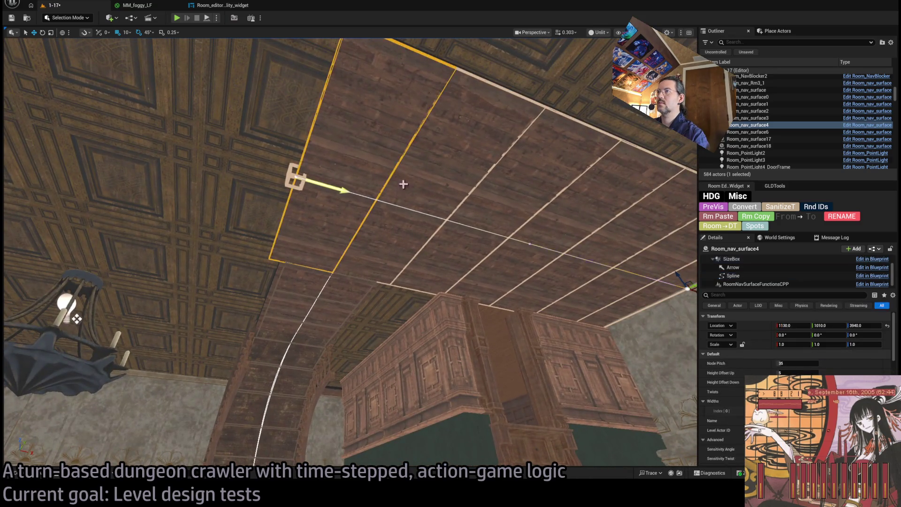
{"action": "left_click", "coordinate": [385, 186]}
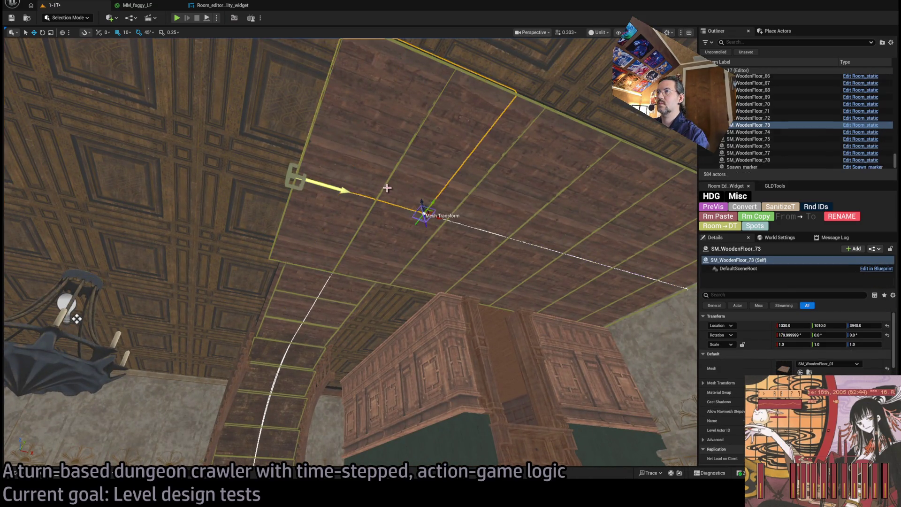
{"action": "key", "text": "f"}
{"action": "mouse_move", "coordinate": [352, 230]}
{"action": "left_mouse_down"}
{"action": "mouse_move", "coordinate": [475, 239]}
{"action": "mouse_move", "coordinate": [425, 221]}
{"action": "mouse_move", "coordinate": [490, 180]}
{"action": "mouse_move", "coordinate": [337, 208]}
{"action": "left_mouse_up"}
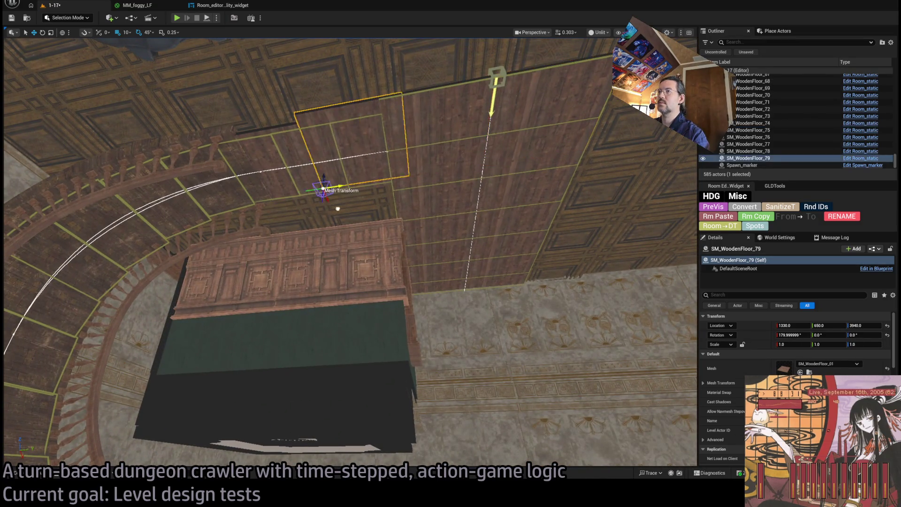
{"action": "key", "text": "ctrl+z"}
- Duplicate the ceiling nav surface and shift the copy sideways
{"action": "left_click", "coordinate": [495, 76]}
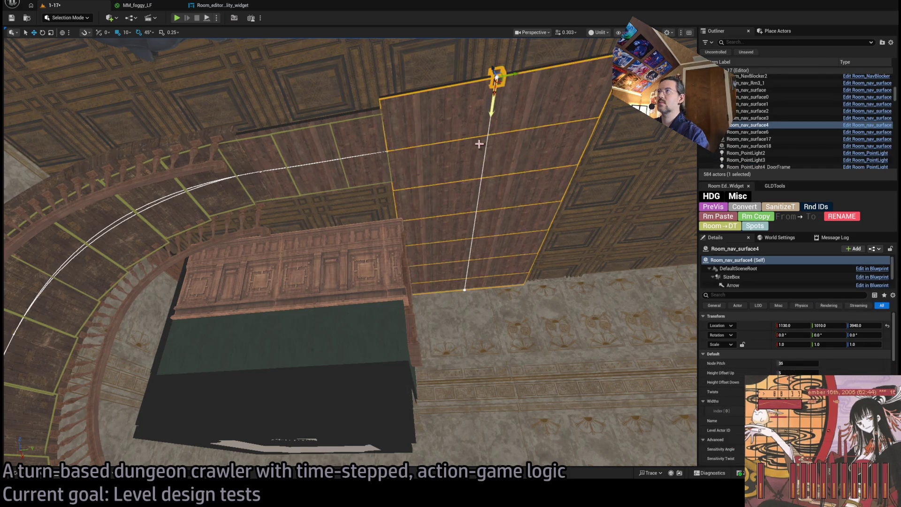
{"action": "mouse_move", "coordinate": [514, 72]}
{"action": "left_mouse_down"}
{"action": "mouse_move", "coordinate": [280, 116]}
{"action": "mouse_move", "coordinate": [279, 192]}
{"action": "left_mouse_up"}
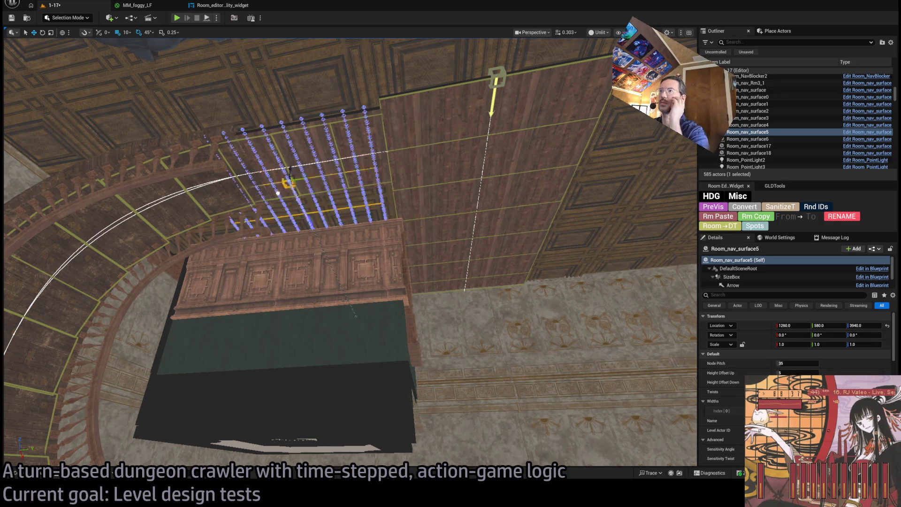
{"action": "mouse_move", "coordinate": [357, 241]}
{"action": "left_mouse_down"}
{"action": "mouse_move", "coordinate": [357, 263]}
{"action": "mouse_move", "coordinate": [357, 225]}
{"action": "left_mouse_up"}
{"action": "mouse_move", "coordinate": [311, 202]}
{"action": "left_mouse_down"}
{"action": "mouse_move", "coordinate": [310, 216]}
{"action": "mouse_move", "coordinate": [310, 203]}
{"action": "left_mouse_up"}
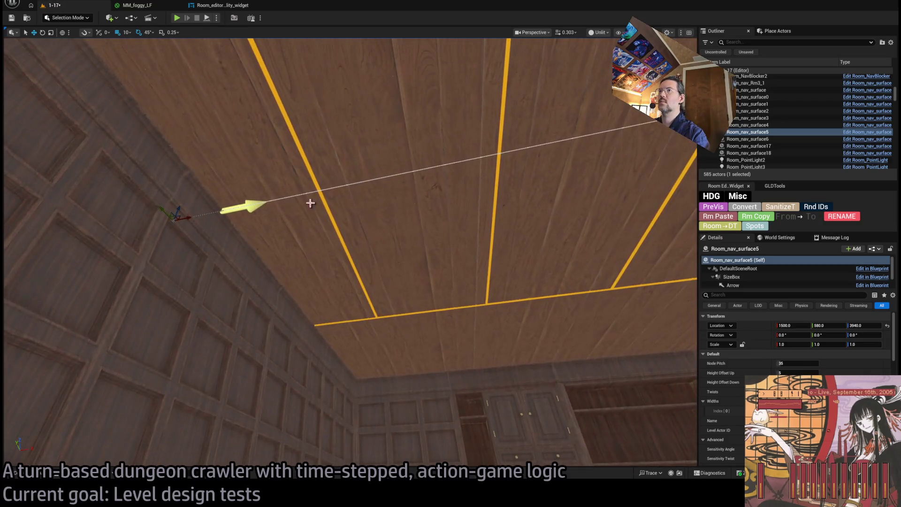
{"action": "mouse_move", "coordinate": [186, 218]}
{"action": "left_mouse_down"}
{"action": "mouse_move", "coordinate": [251, 207]}
{"action": "mouse_move", "coordinate": [221, 206]}
{"action": "mouse_move", "coordinate": [199, 254]}
{"action": "mouse_move", "coordinate": [271, 273]}
{"action": "left_mouse_up"}
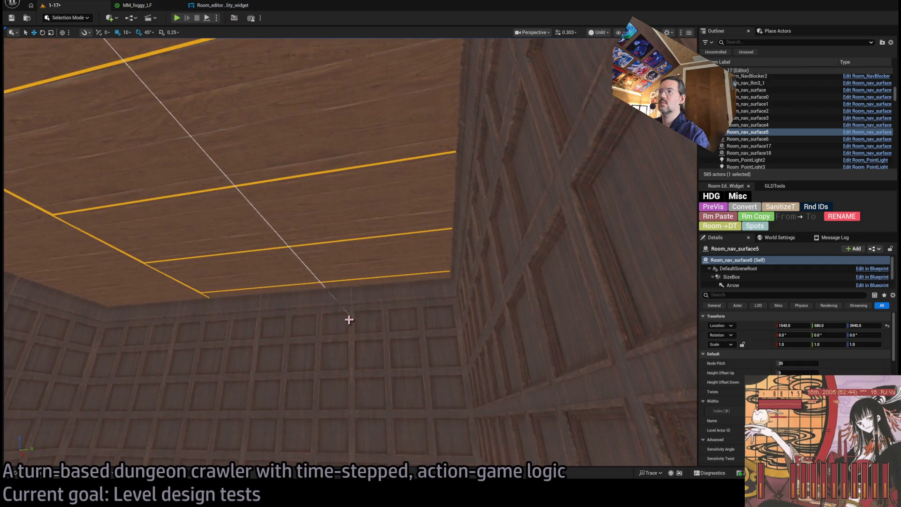
- Pull the copy's spline end to the ceiling edge and move it to Y 490
{"action": "left_click", "coordinate": [349, 320]}
{"action": "mouse_move", "coordinate": [357, 324]}
{"action": "left_mouse_down"}
{"action": "mouse_move", "coordinate": [293, 294]}
{"action": "mouse_move", "coordinate": [308, 295]}
{"action": "mouse_move", "coordinate": [73, 273]}
{"action": "mouse_move", "coordinate": [372, 277]}
{"action": "left_mouse_up"}
{"action": "left_click", "coordinate": [371, 277]}
{"action": "left_click_drag", "start_coordinate": [374, 310], "coordinate": [382, 427]}
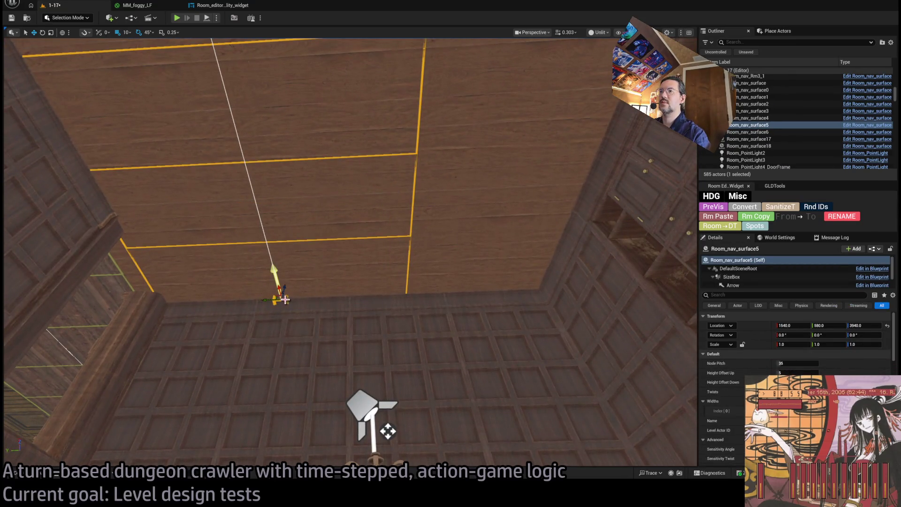
{"action": "left_click_drag", "start_coordinate": [276, 299], "coordinate": [342, 301]}
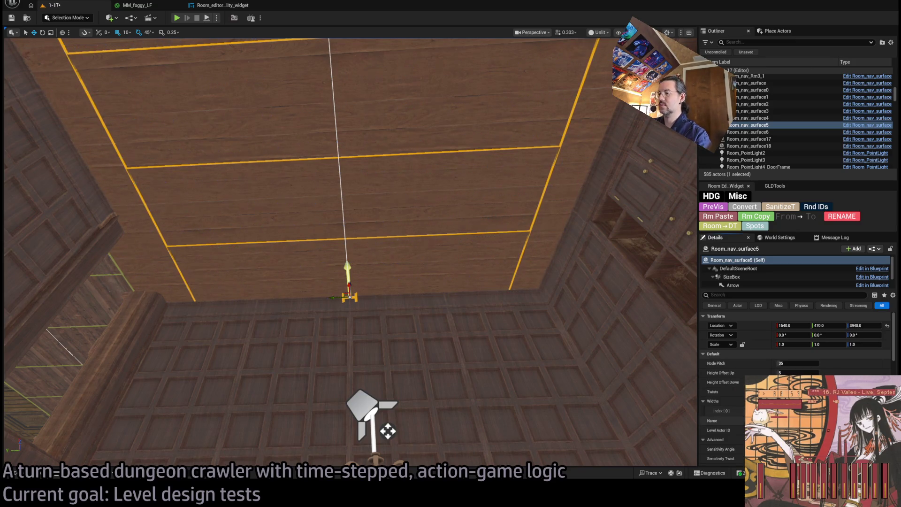
{"action": "left_click_drag", "start_coordinate": [337, 297], "coordinate": [327, 299]}
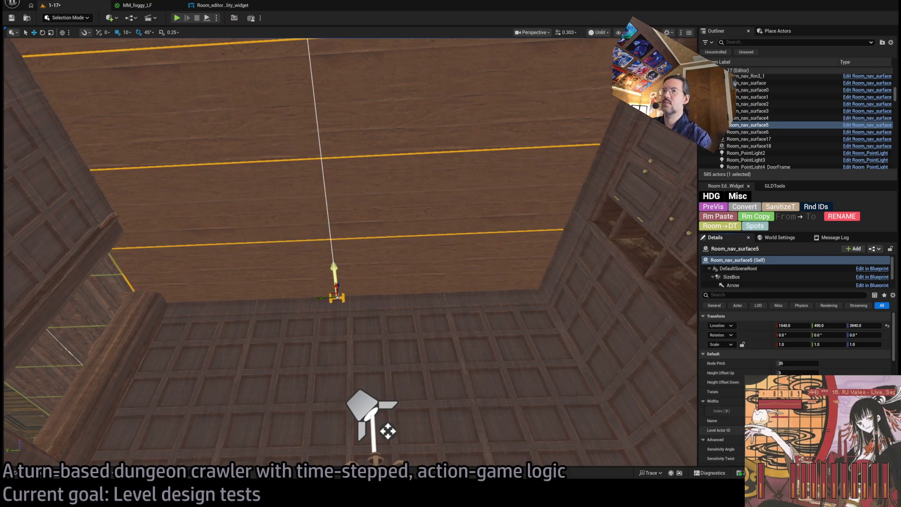
- Try flipping the copy and moving it to X 1400, undoing both changes
{"action": "key", "text": "w"}
{"action": "key", "text": "s"}
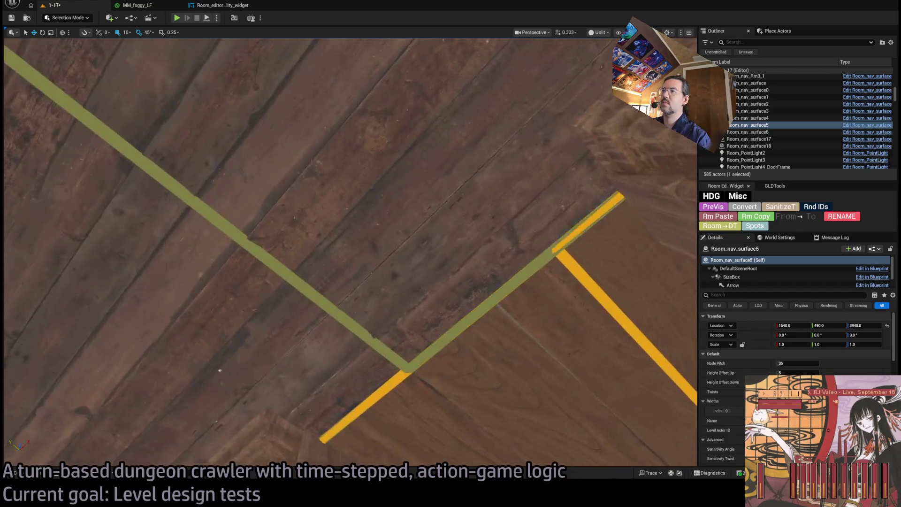
{"action": "key", "text": "s"}
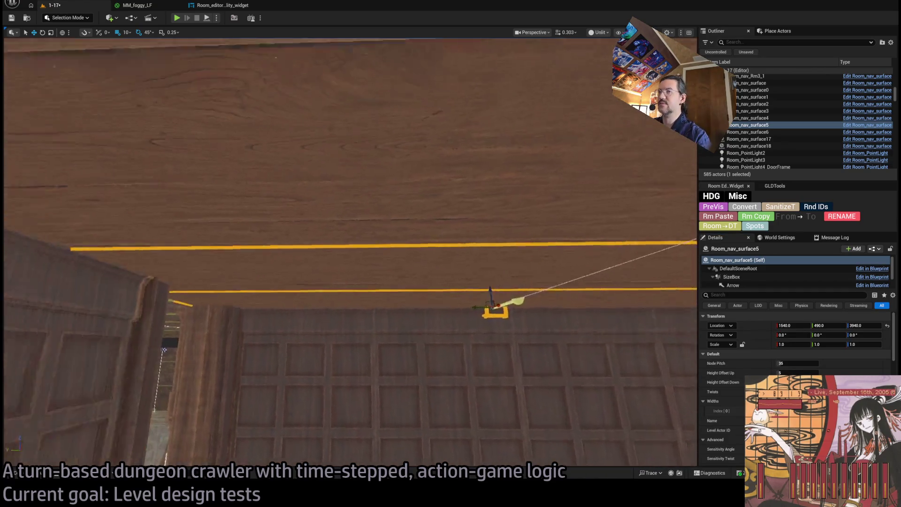
{"action": "key", "text": "s"}
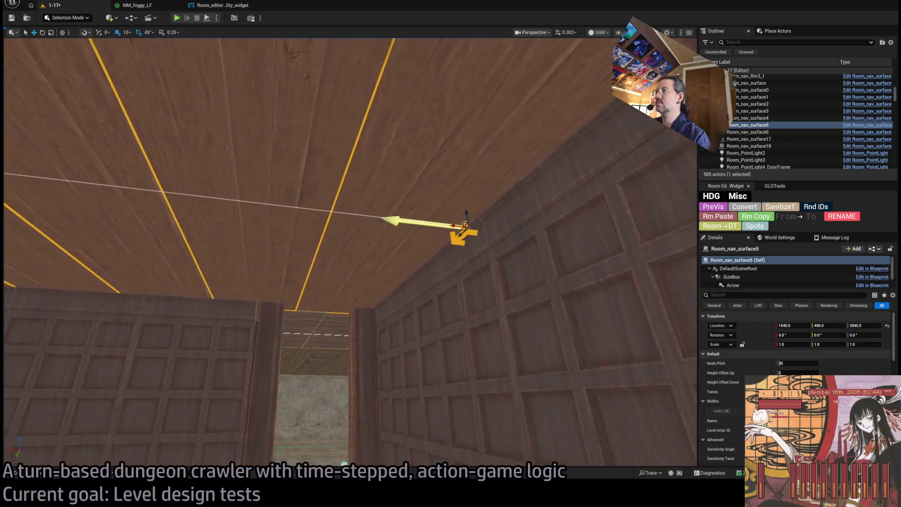
{"action": "key", "text": "w"}
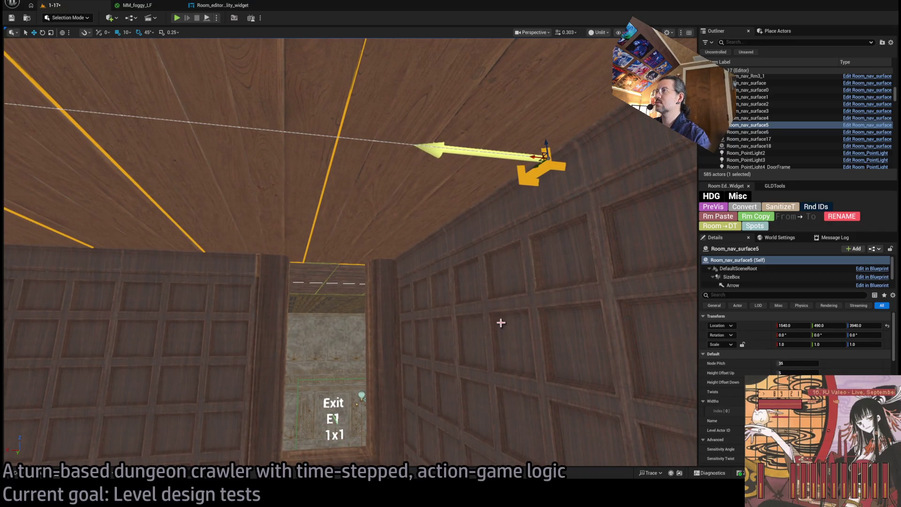
{"action": "key", "text": "s"}
{"action": "mouse_move", "coordinate": [477, 268]}
{"action": "left_mouse_down"}
{"action": "mouse_move", "coordinate": [459, 303]}
{"action": "mouse_move", "coordinate": [479, 257]}
{"action": "left_mouse_up"}
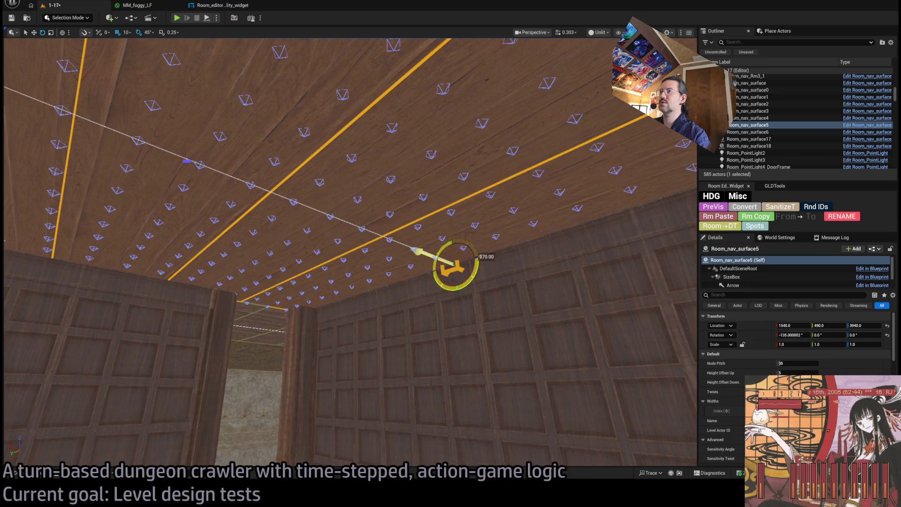
{"action": "key", "text": "ctrl+z"}
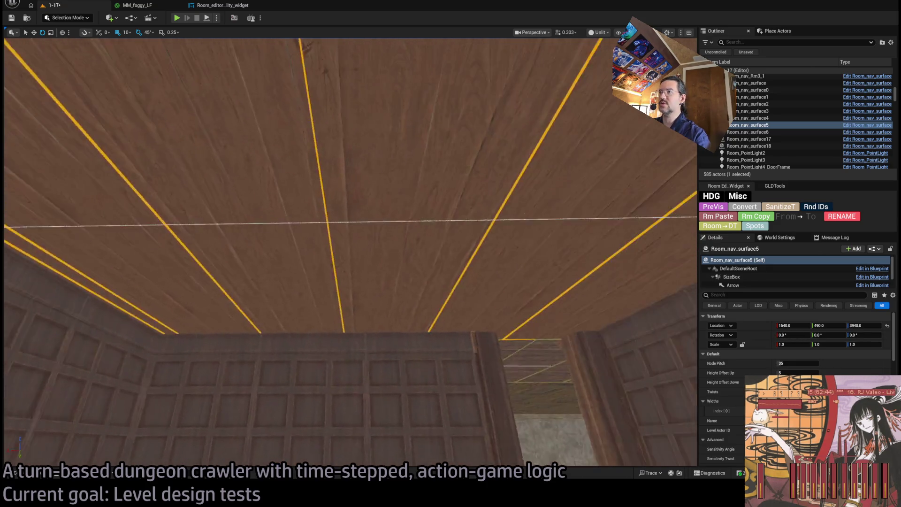
{"action": "mouse_move", "coordinate": [551, 298]}
{"action": "left_mouse_down"}
{"action": "mouse_move", "coordinate": [551, 281]}
{"action": "mouse_move", "coordinate": [551, 298]}
{"action": "left_mouse_up"}
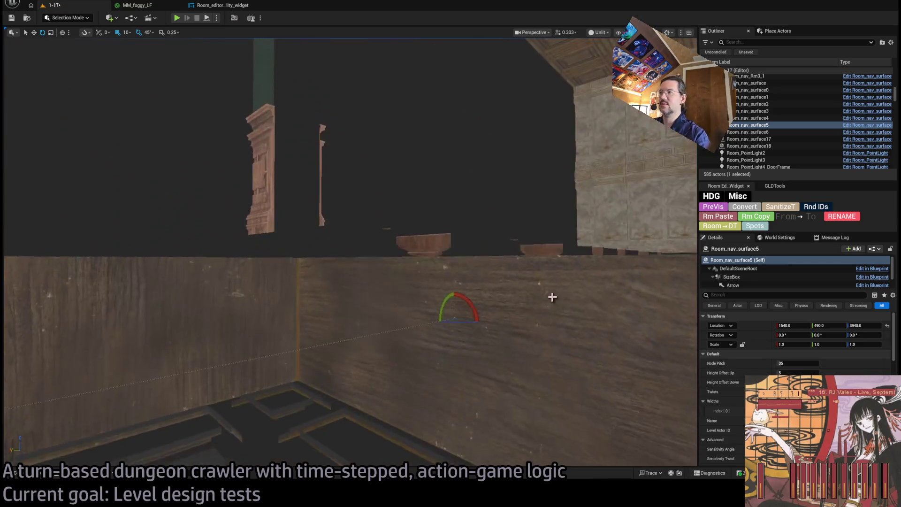
{"action": "mouse_move", "coordinate": [460, 332]}
{"action": "left_mouse_down"}
{"action": "mouse_move", "coordinate": [473, 316]}
{"action": "mouse_move", "coordinate": [558, 297]}
{"action": "left_mouse_up"}
{"action": "key", "text": "ctrl+z"}
{"action": "mouse_move", "coordinate": [507, 342]}
{"action": "left_mouse_down"}
{"action": "mouse_move", "coordinate": [507, 320]}
{"action": "mouse_move", "coordinate": [514, 336]}
{"action": "left_mouse_up"}
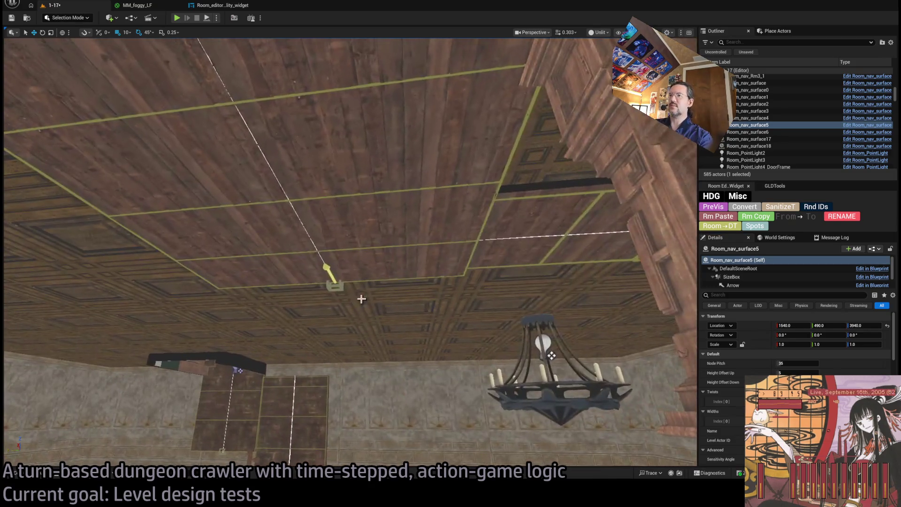
- Add a Twists entry of 180 to Room_nav_surface4 and start a play test
{"action": "left_click", "coordinate": [333, 281]}
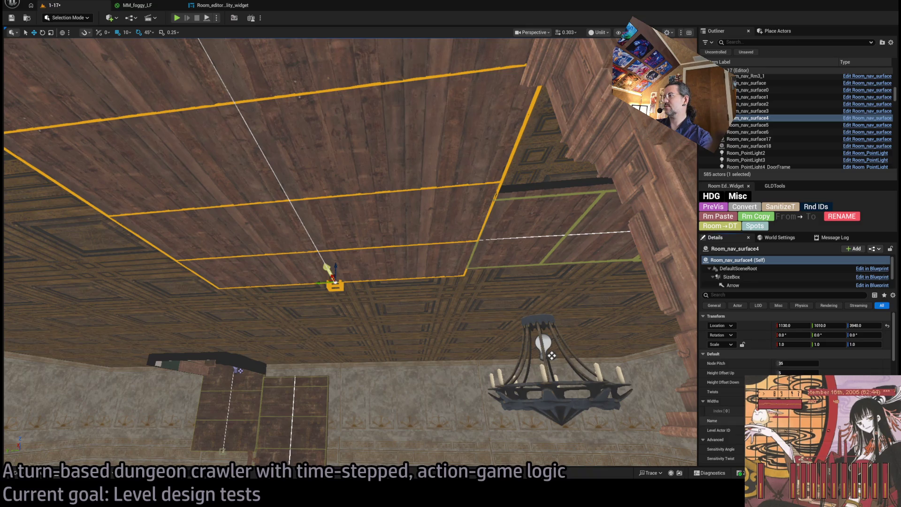
{"action": "scroll", "coordinate": [798, 347], "scroll_direction": "down", "scroll_amount": 2}
{"action": "left_click", "coordinate": [822, 336]}
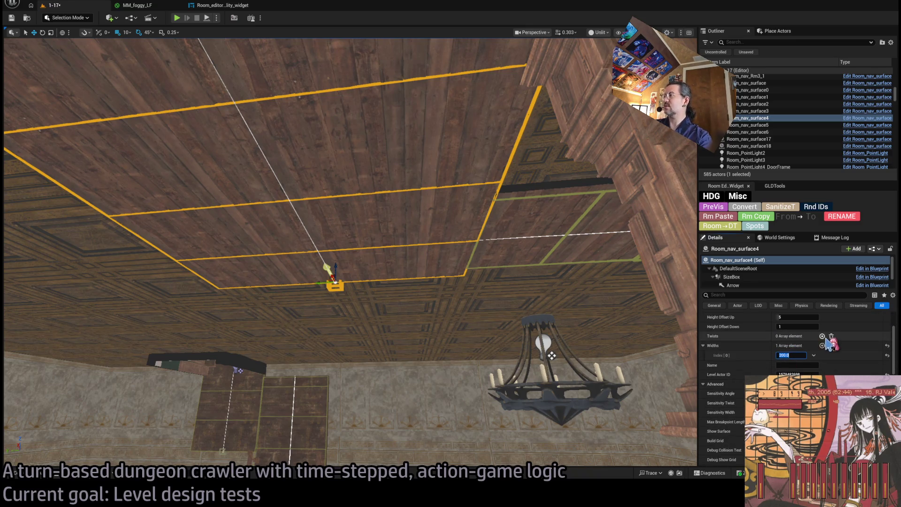
{"action": "left_click", "coordinate": [792, 346]}
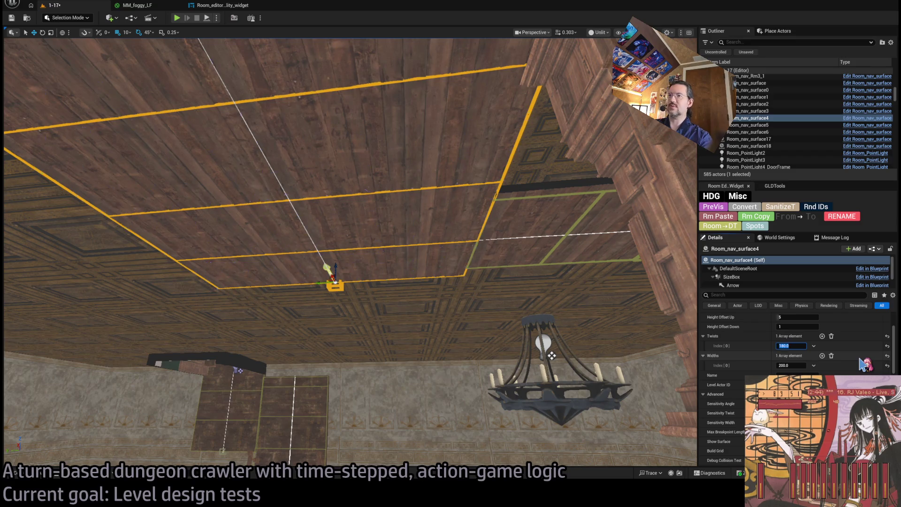
{"action": "key", "text": "Return"}
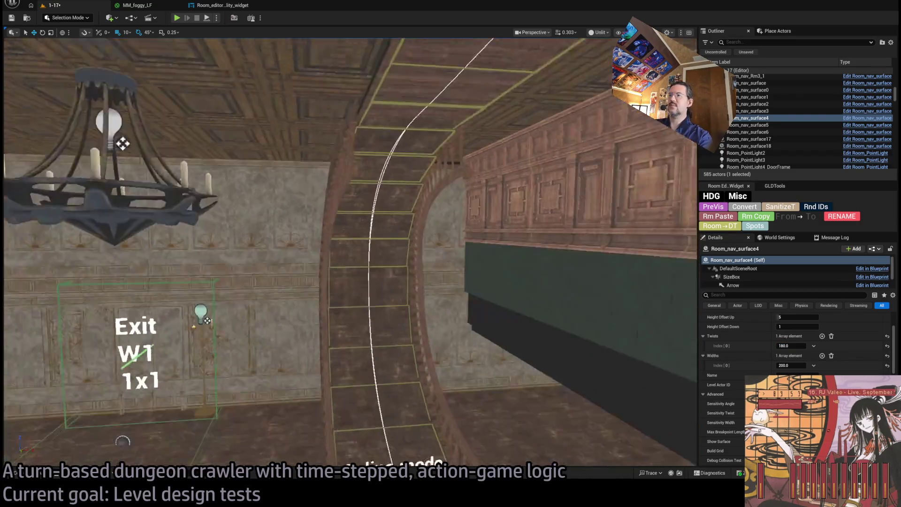
{"action": "left_click_drag", "start_coordinate": [428, 243], "coordinate": [421, 240]}
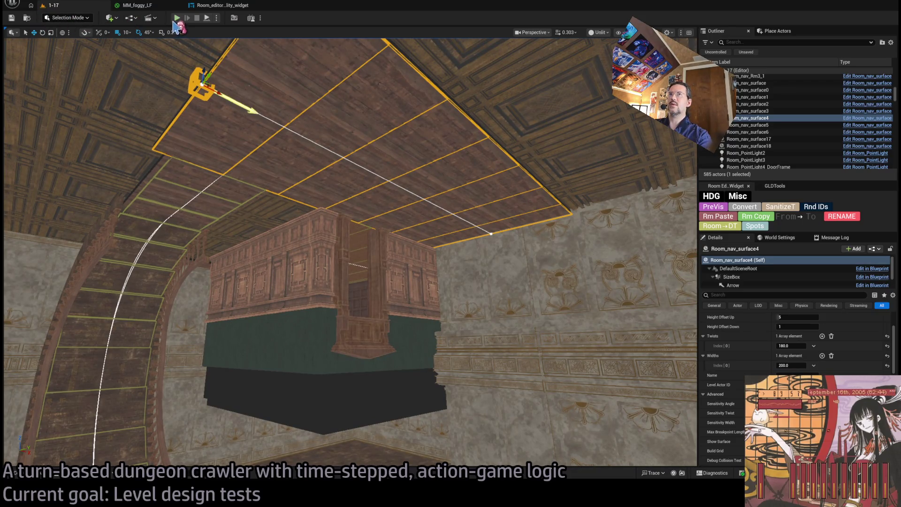
{"action": "key", "text": "alt+p"}
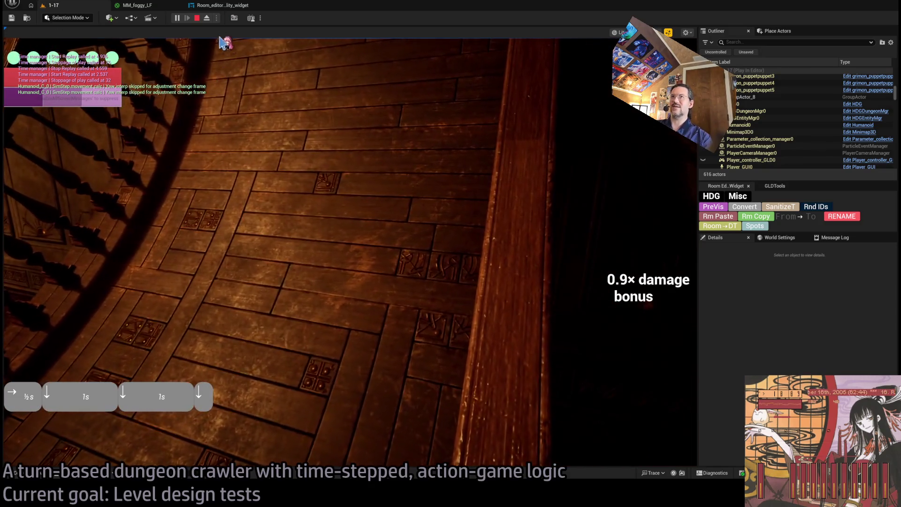
{"action": "left_click", "coordinate": [197, 19]}
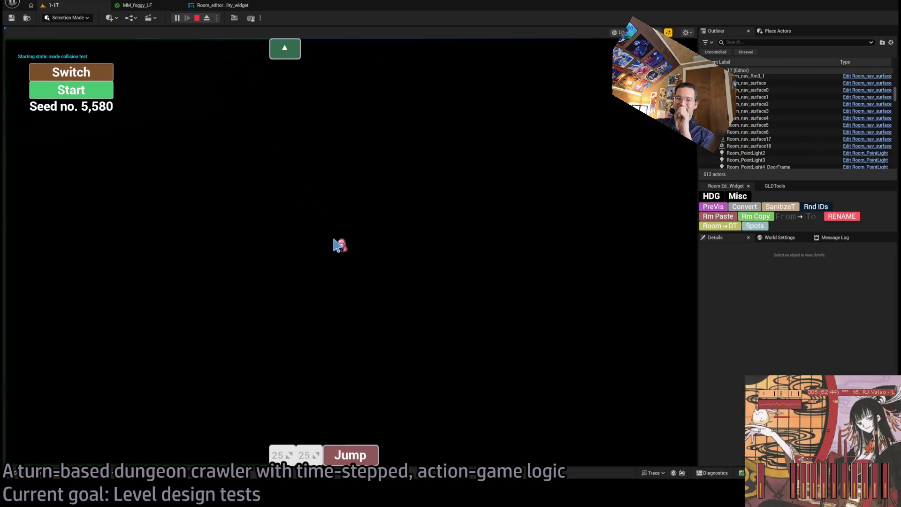
{"action": "key", "text": "Escape"}
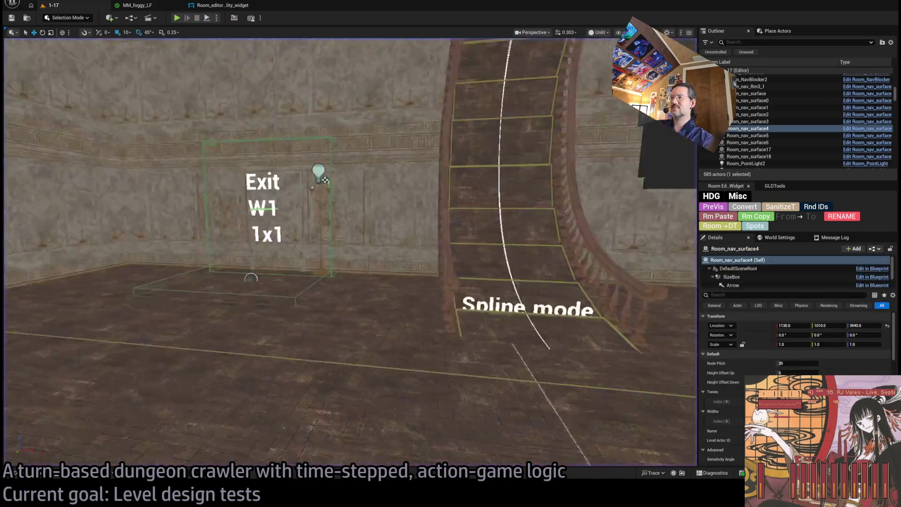
{"action": "key", "text": "w"}
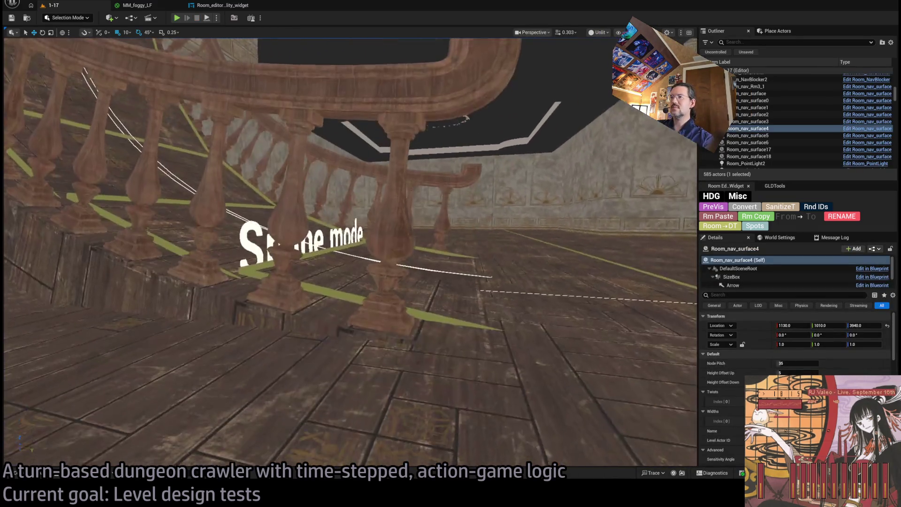
{"action": "key", "text": "s"}
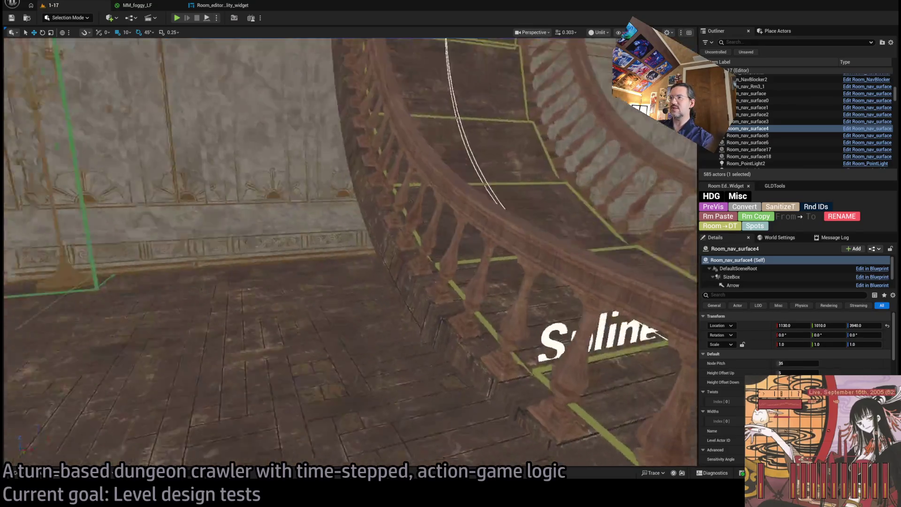
{"action": "key", "text": "s"}
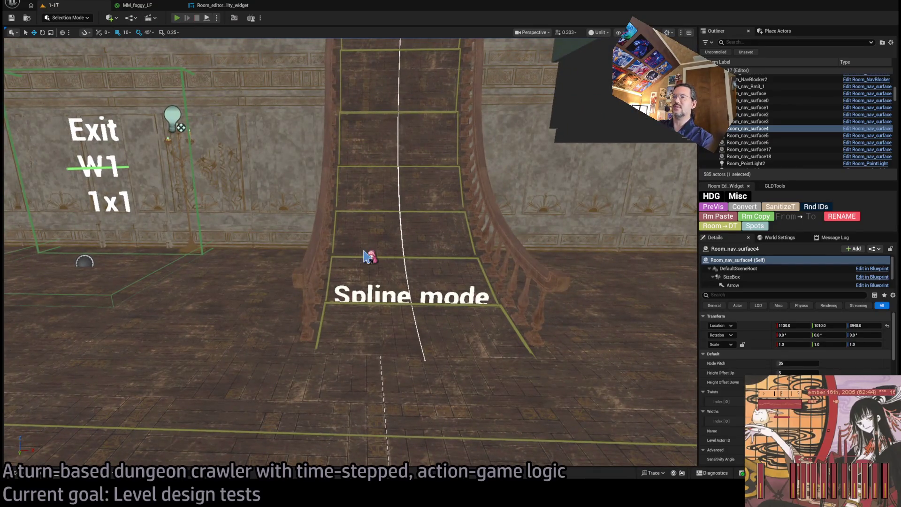
{"action": "key", "text": "alt+p"}
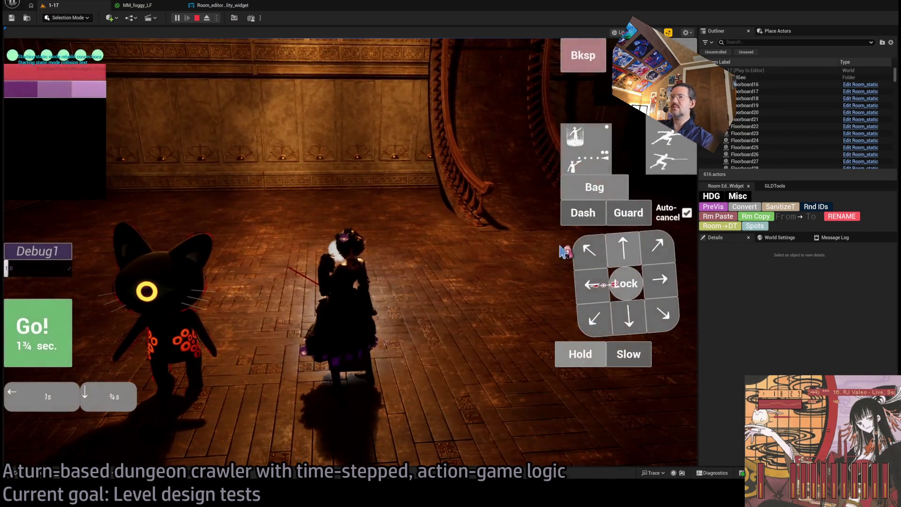
- Queue diagonal, sideways and forward moves each turn to walk down the staircase toward the corridor
{"action": "left_click", "coordinate": [60, 332]}
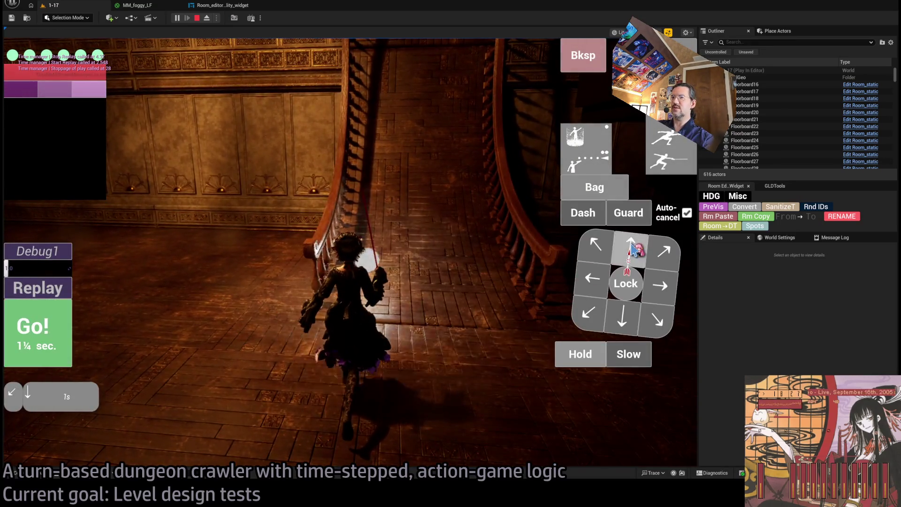
{"action": "left_click", "coordinate": [48, 335]}
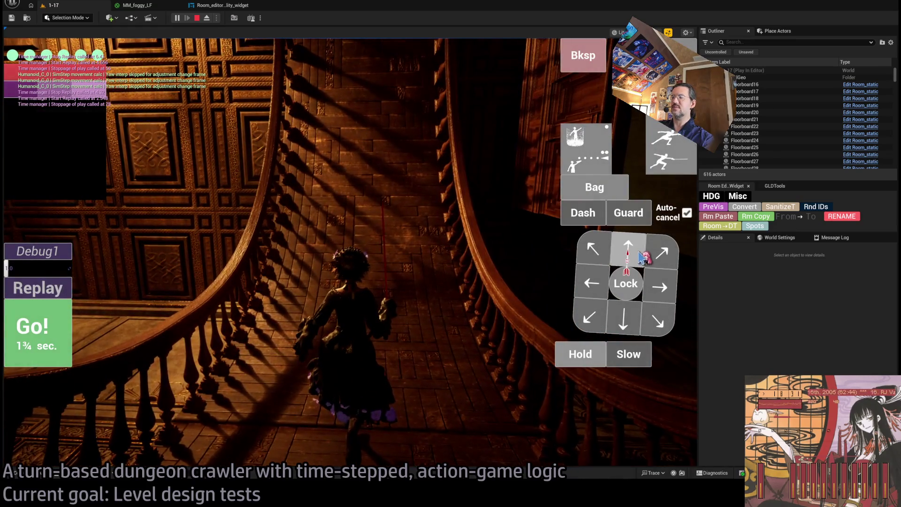
{"action": "left_click", "coordinate": [210, 18]}
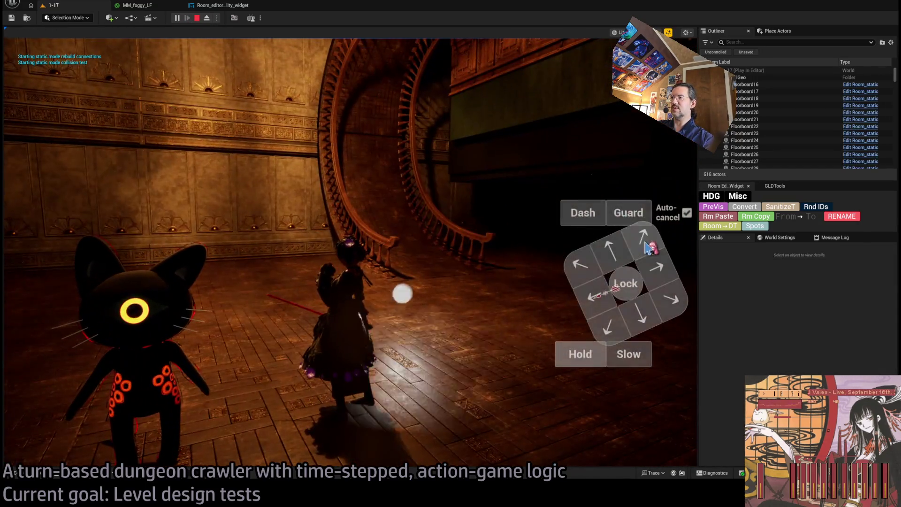
{"action": "left_click", "coordinate": [649, 246]}
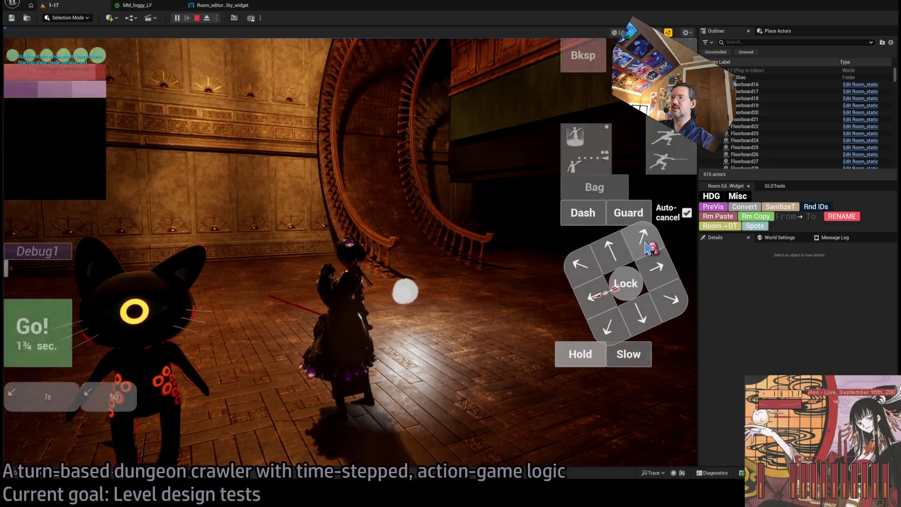
{"action": "left_click", "coordinate": [649, 246]}
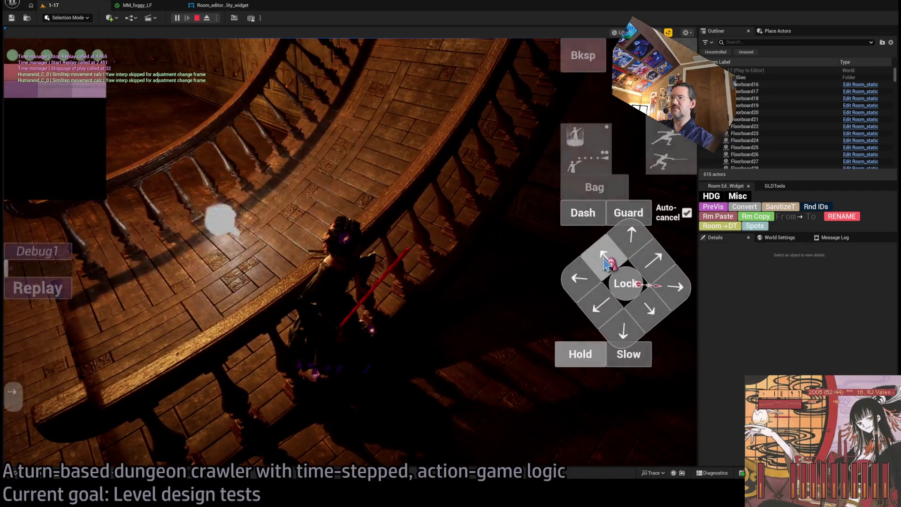
{"action": "left_click", "coordinate": [606, 263]}
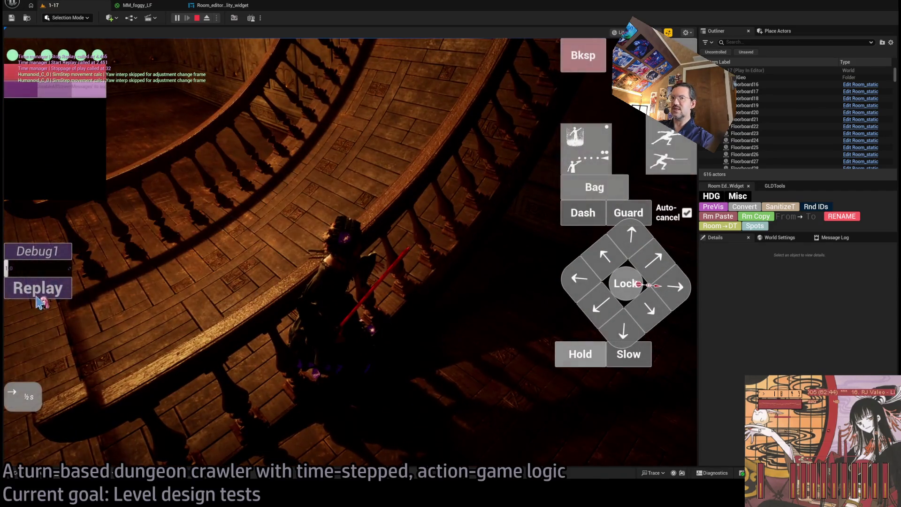
{"action": "left_click", "coordinate": [223, 312]}
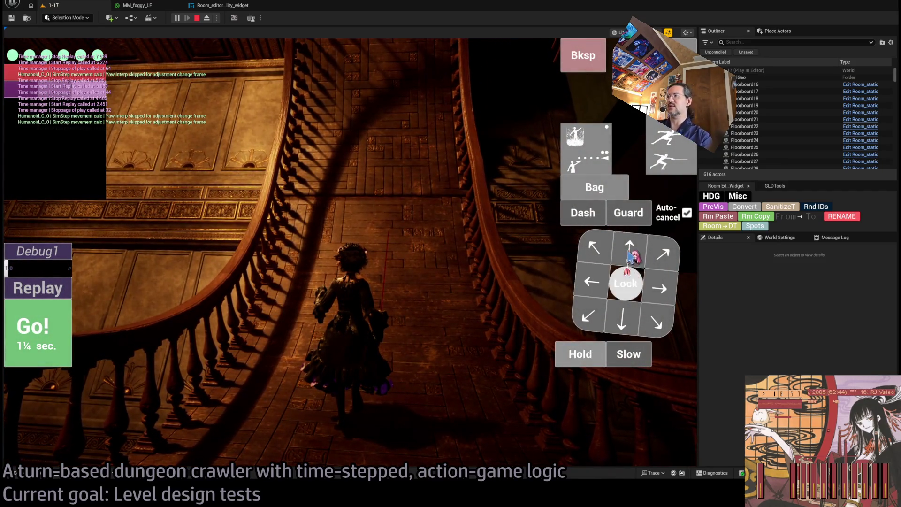
{"action": "left_click", "coordinate": [41, 327]}
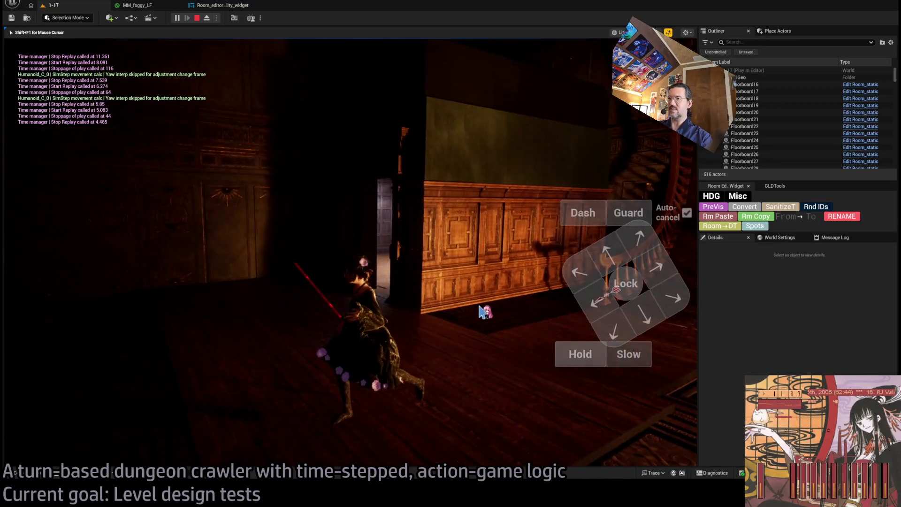
{"action": "left_click", "coordinate": [634, 249]}
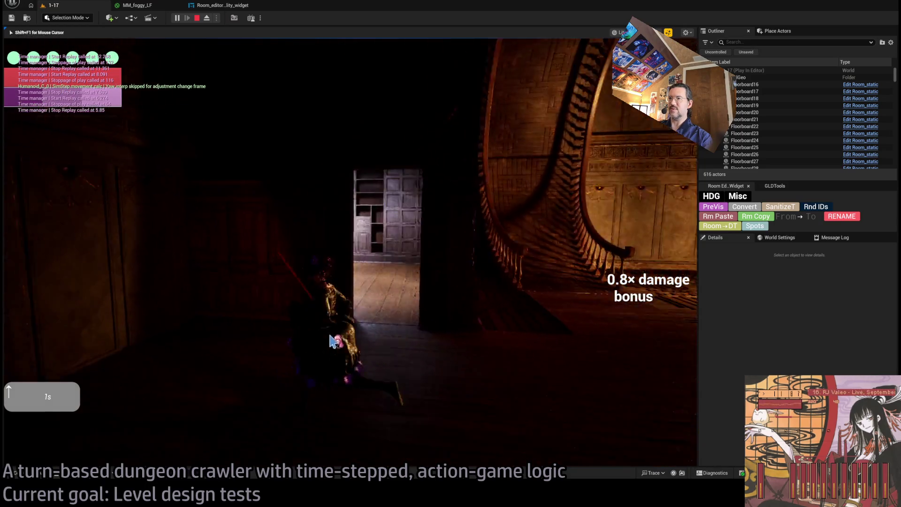
{"action": "left_click", "coordinate": [661, 284]}
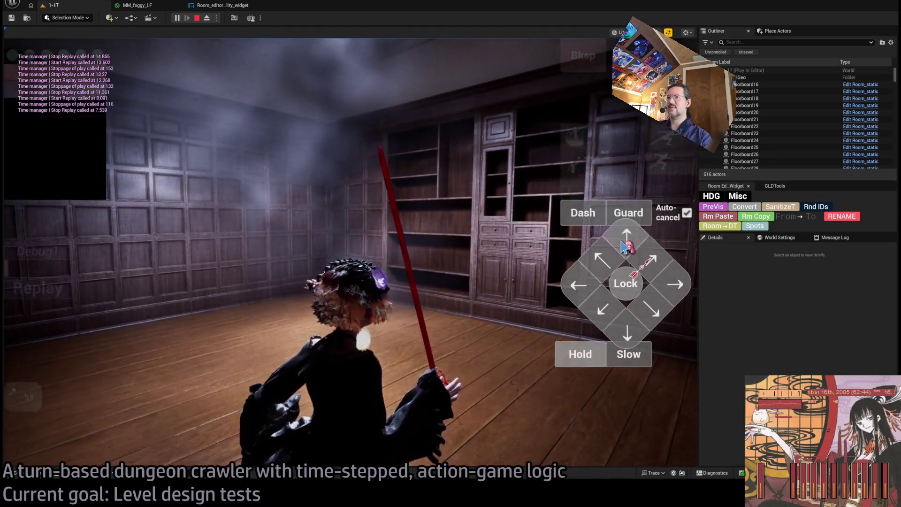
- Walk into the panelled room, perform a fencing attack combo and hold for one second
{"action": "left_click", "coordinate": [649, 259]}
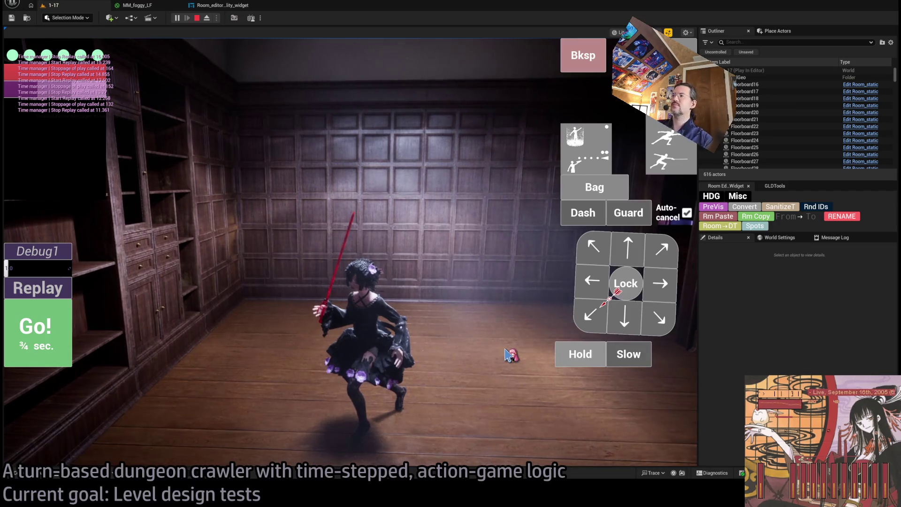
{"action": "left_click", "coordinate": [46, 346]}
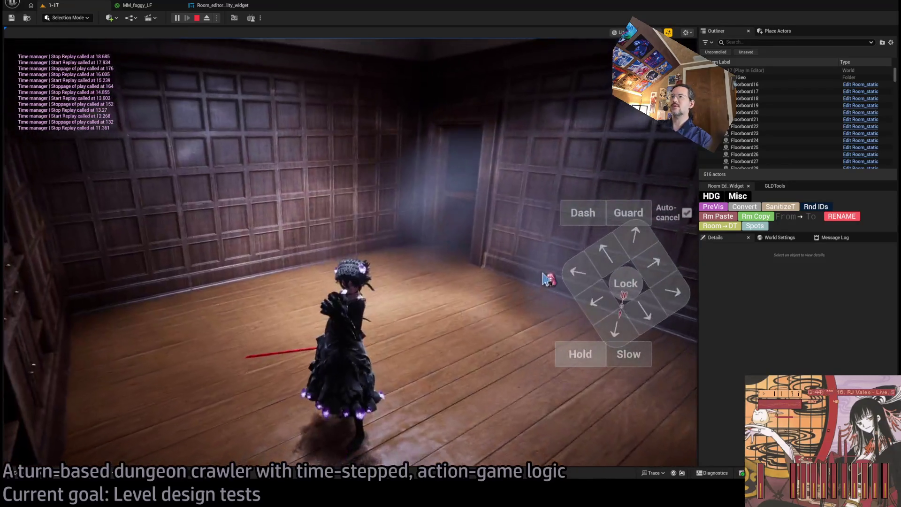
{"action": "key", "text": "f"}
{"action": "key", "text": "f"}
{"action": "key", "text": "f"}
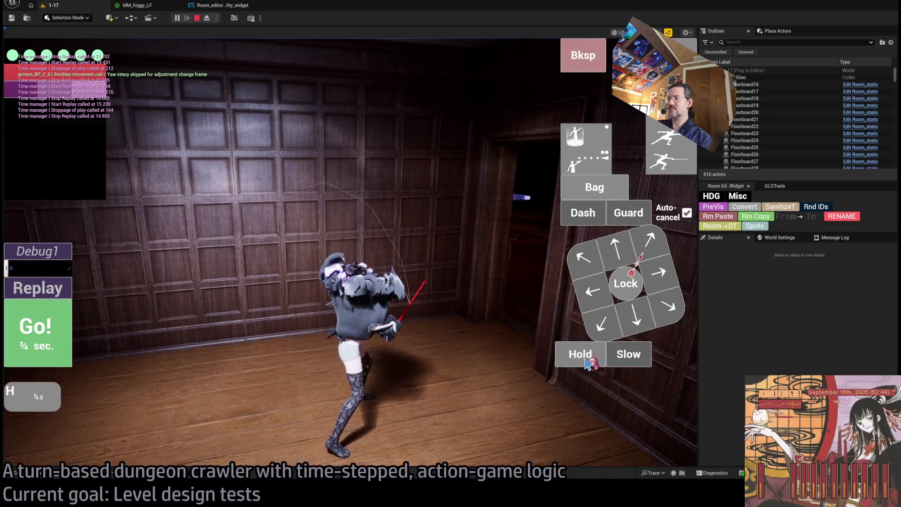
{"action": "left_click", "coordinate": [587, 359]}
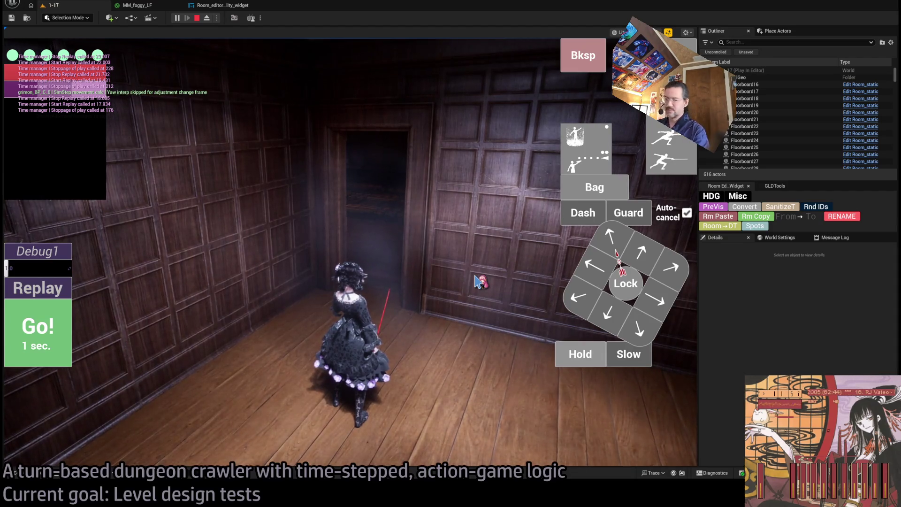
- Queue steps toward the doorway and walk the character back through it
{"action": "left_click", "coordinate": [422, 281]}
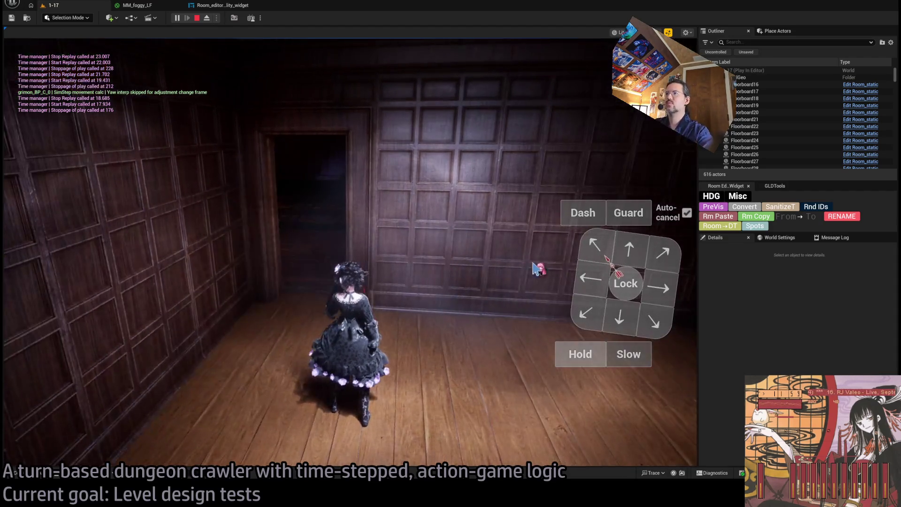
{"action": "key", "text": "z"}
{"action": "key", "text": "a"}
{"action": "left_click", "coordinate": [98, 308]}
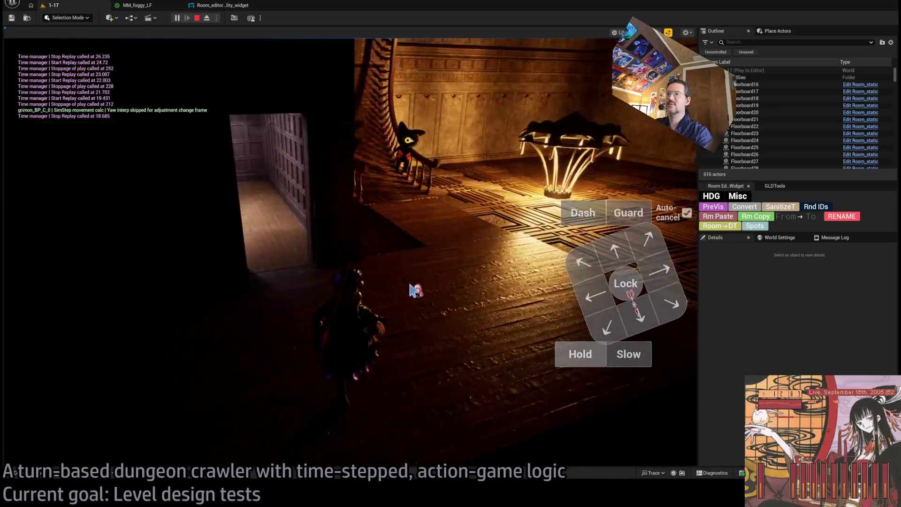
- Free the mouse with Shift+F1 and step diagonally into the lit hall toward the black cat
{"action": "key", "text": "shift+F1"}
{"action": "left_click", "coordinate": [646, 256]}
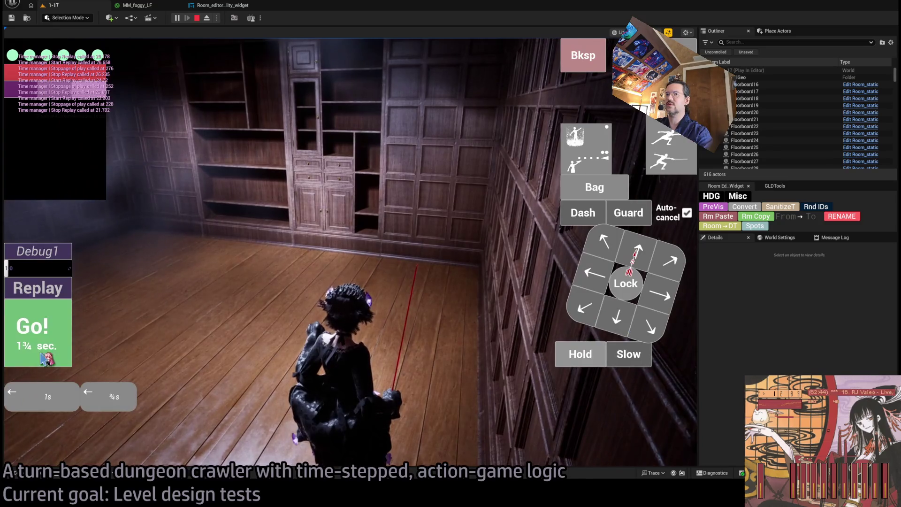
{"action": "left_click", "coordinate": [45, 359]}
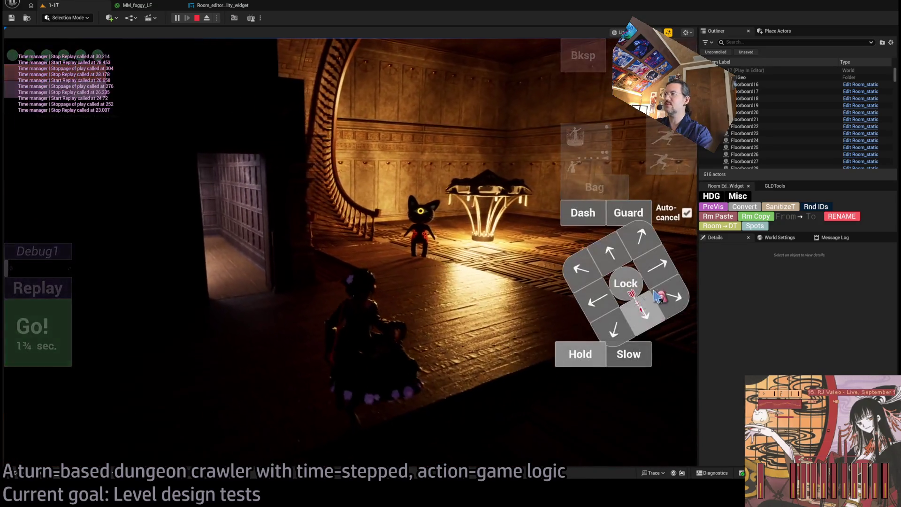
{"action": "left_click", "coordinate": [310, 297]}
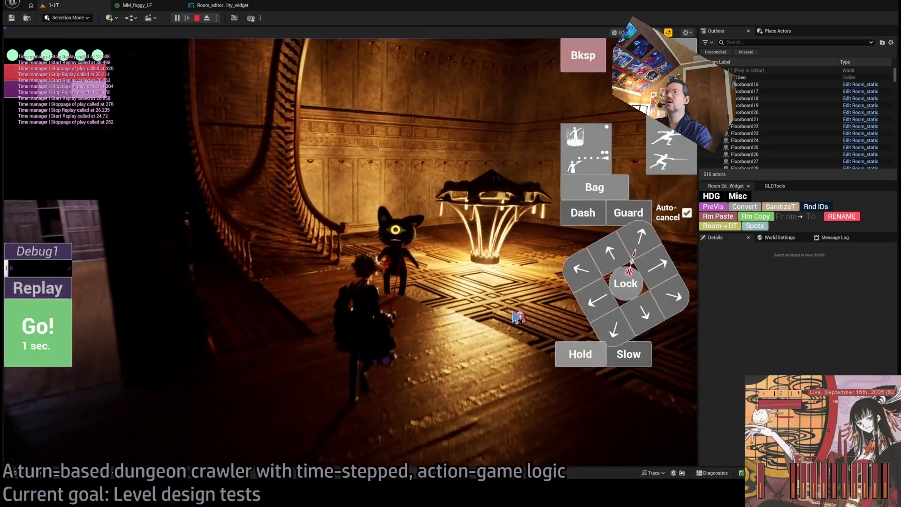
{"action": "left_click", "coordinate": [469, 317]}
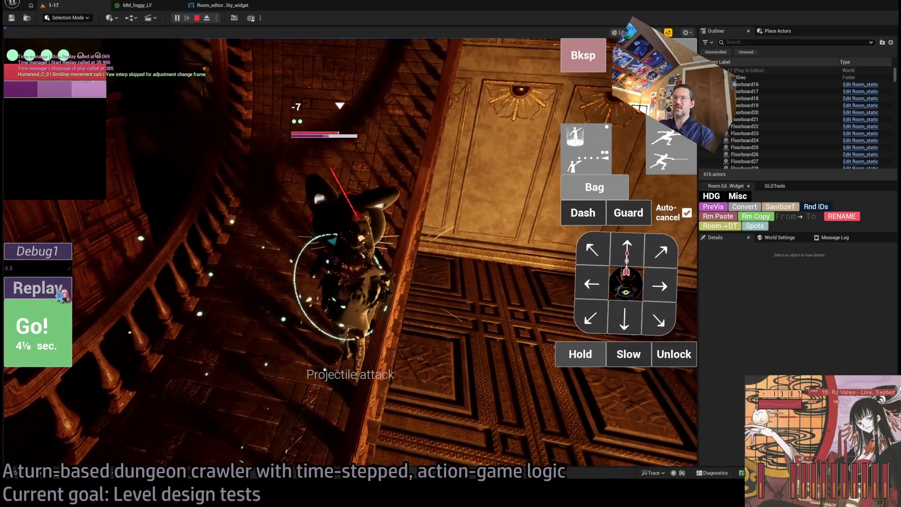
- Replay the last turns, then queue and execute a double stance-breaker attack on the cat
{"action": "left_click", "coordinate": [61, 295]}
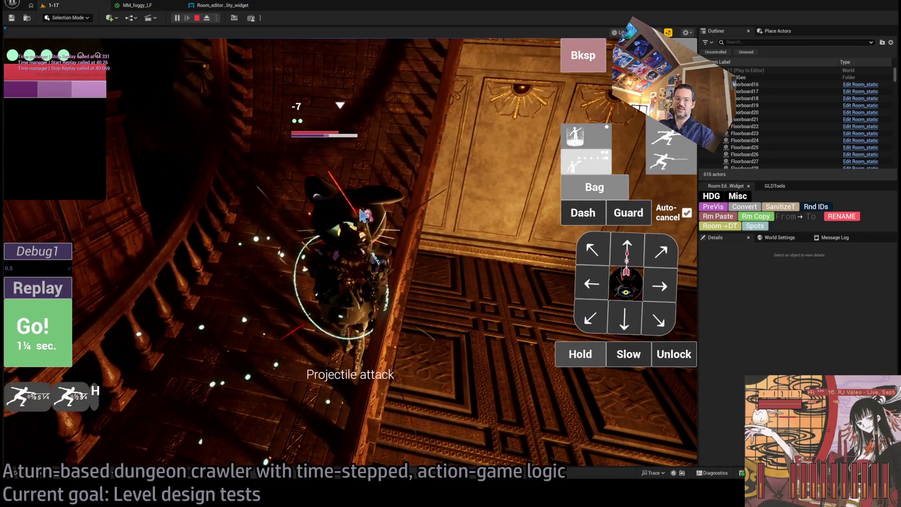
{"action": "left_click", "coordinate": [45, 322]}
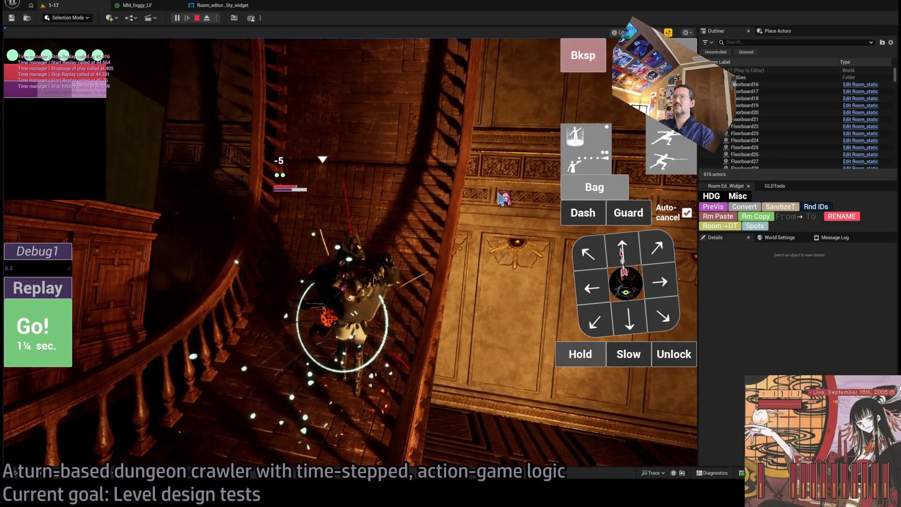
{"action": "key", "text": "1"}
{"action": "left_click", "coordinate": [44, 323]}
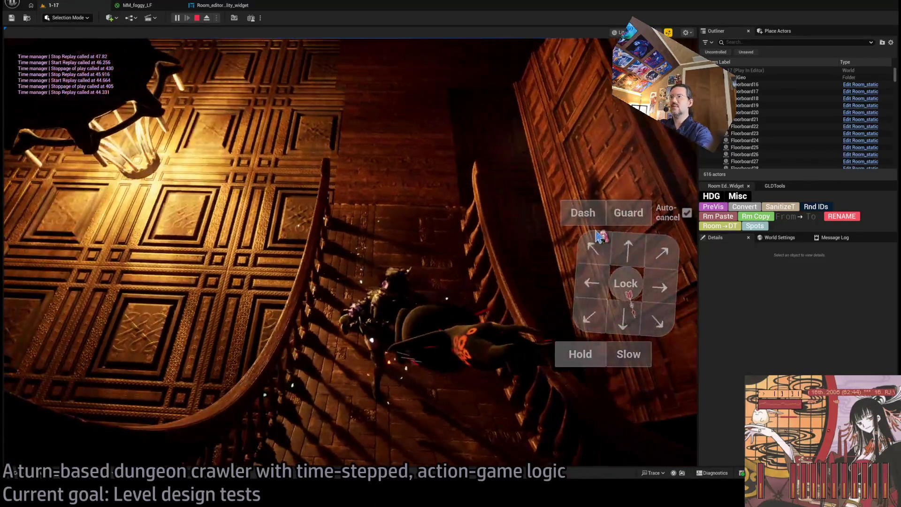
- Walk the character off the staircase with the queued turn, a replay, and a forward-then-right move
{"action": "left_click", "coordinate": [6, 296]}
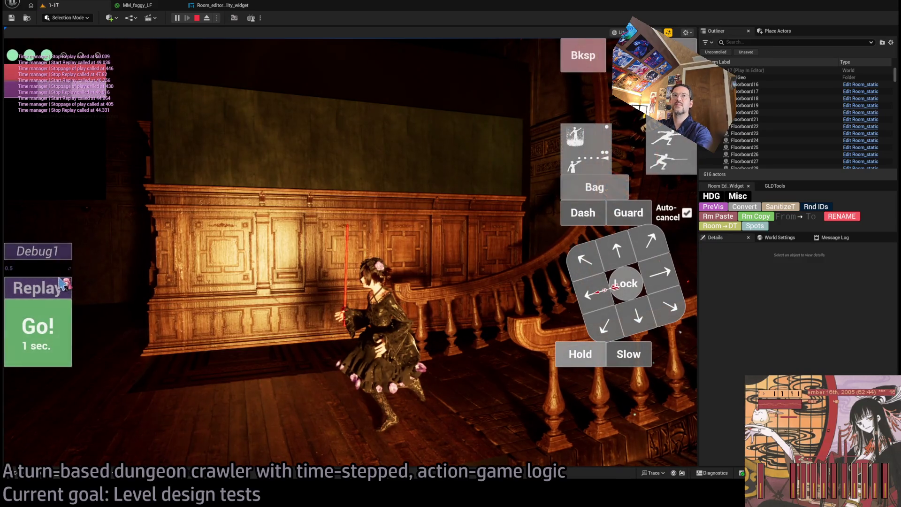
{"action": "left_click", "coordinate": [60, 284]}
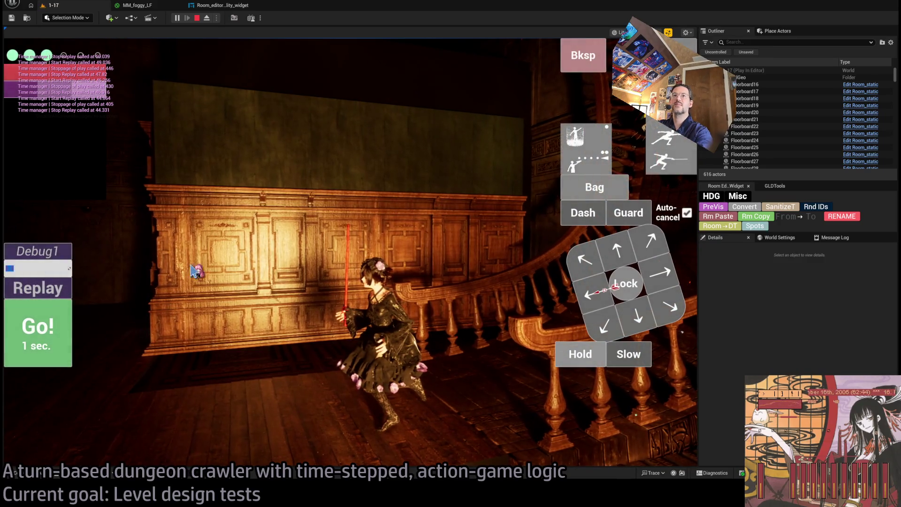
{"action": "left_click", "coordinate": [597, 296]}
{"action": "left_click", "coordinate": [619, 256]}
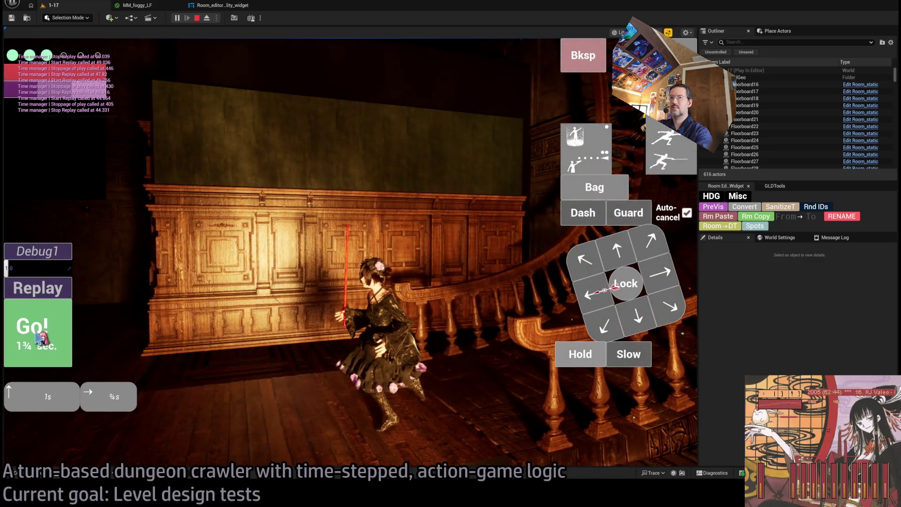
{"action": "left_click", "coordinate": [37, 334]}
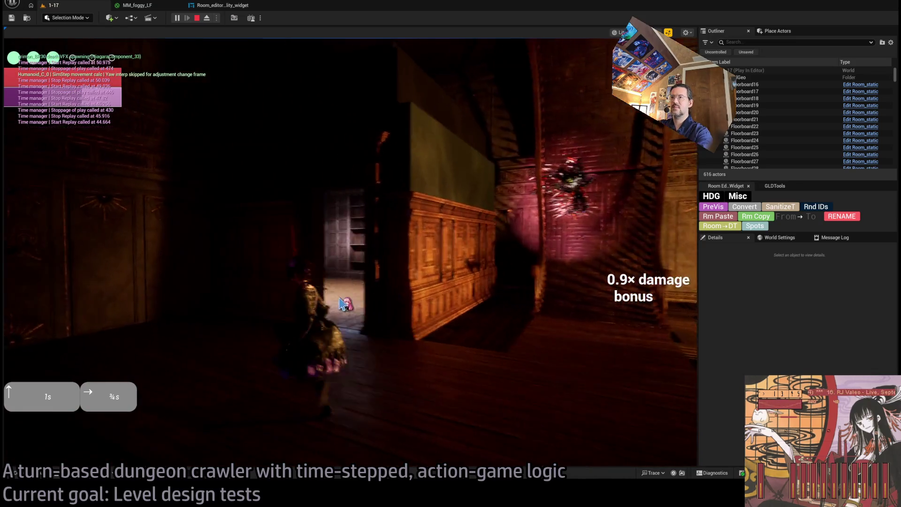
- Move diagonally through the doorway, then one second rightward into the lit room
{"action": "left_click", "coordinate": [609, 246]}
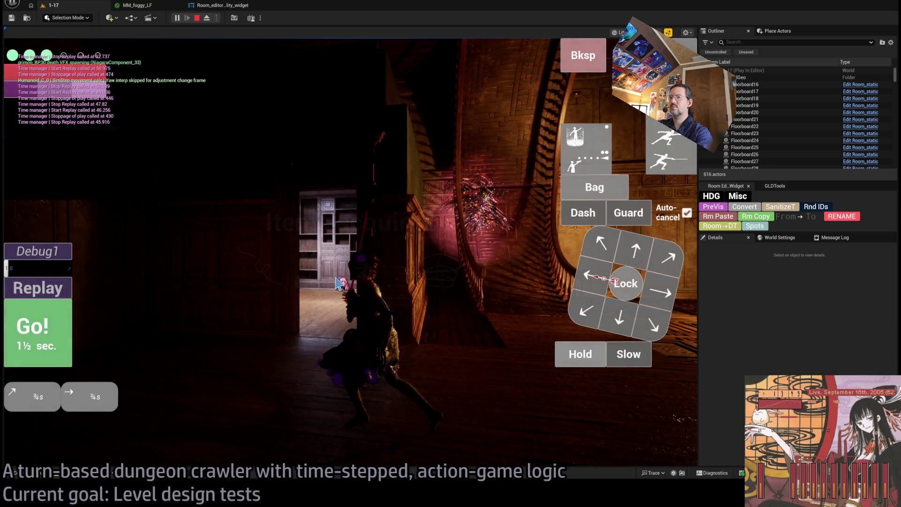
{"action": "left_click", "coordinate": [36, 334]}
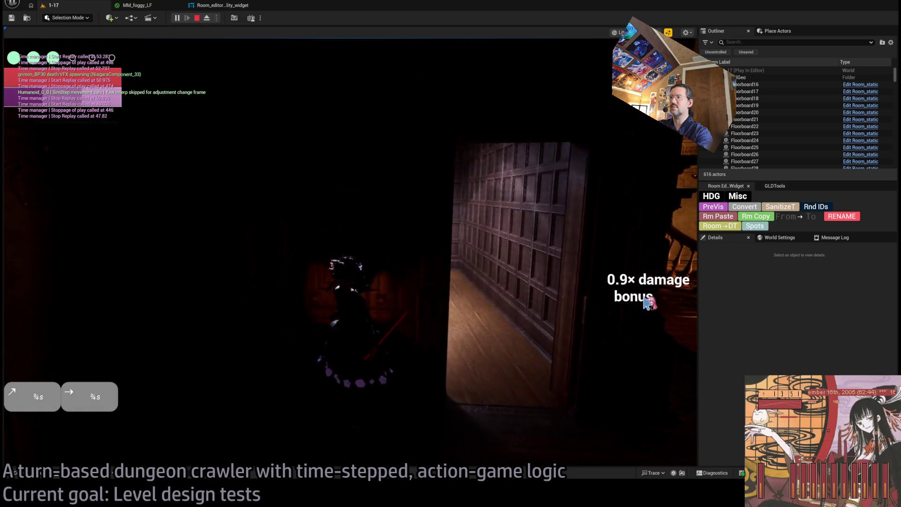
{"action": "left_click", "coordinate": [638, 253]}
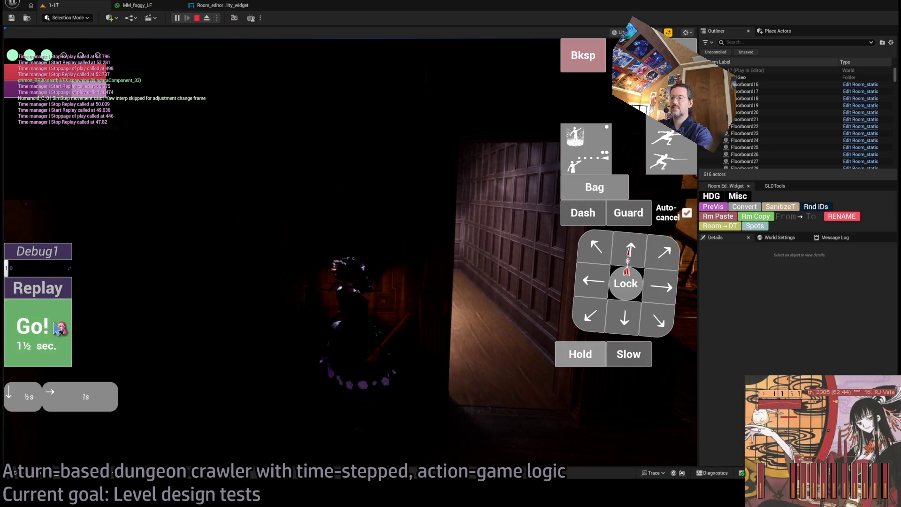
{"action": "left_click", "coordinate": [55, 326]}
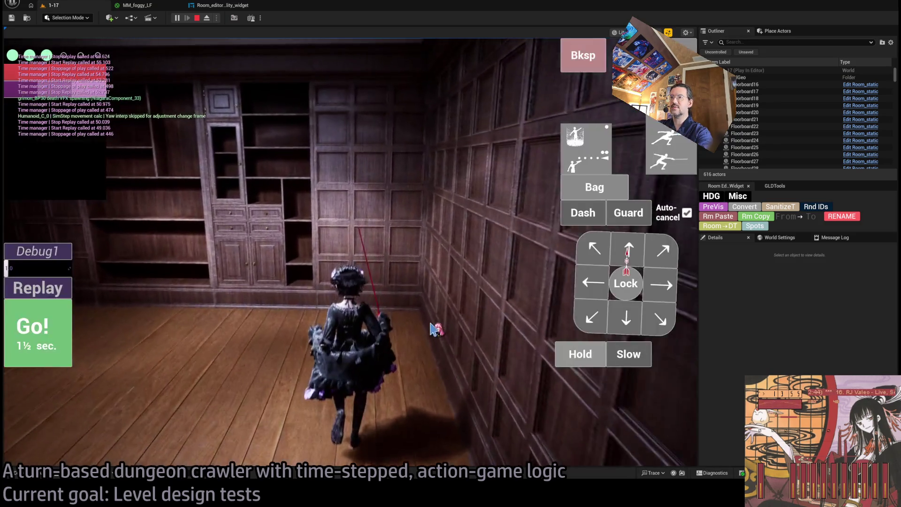
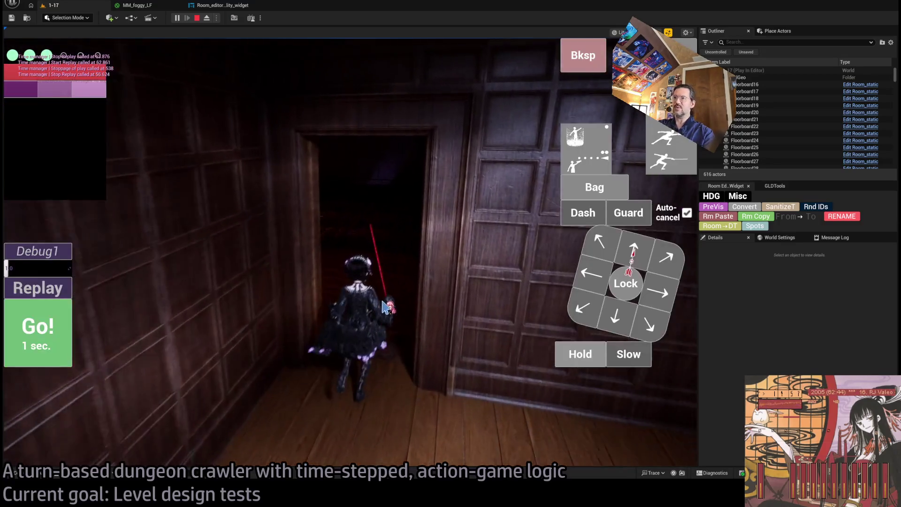
- Let the character walk through the doorway, then end Play-In-Editor and focus the browser address bar
{"action": "left_click", "coordinate": [56, 325]}
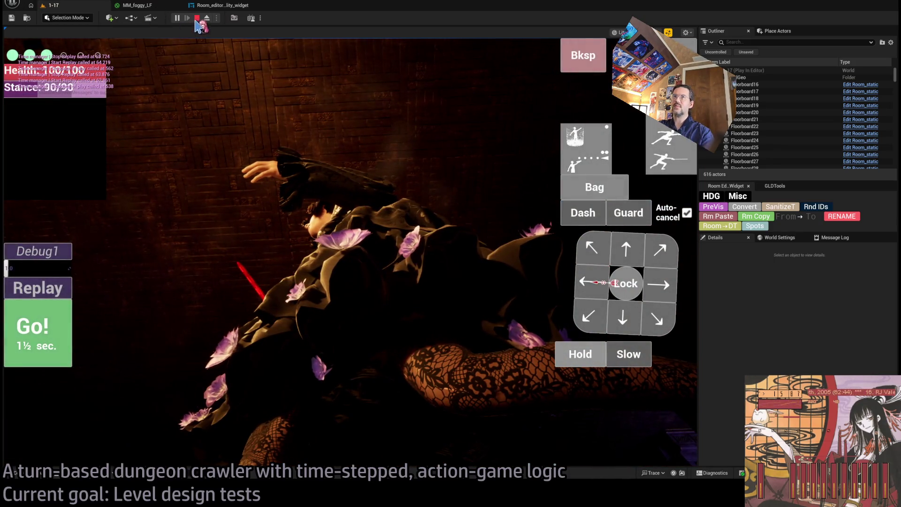
{"action": "left_click", "coordinate": [197, 18]}
{"action": "key", "text": "ctrl+l"}
- Go to Google Docs and open the GLD RPG systems document
{"action": "type", "text": "docs"}
{"action": "key", "text": "Return"}
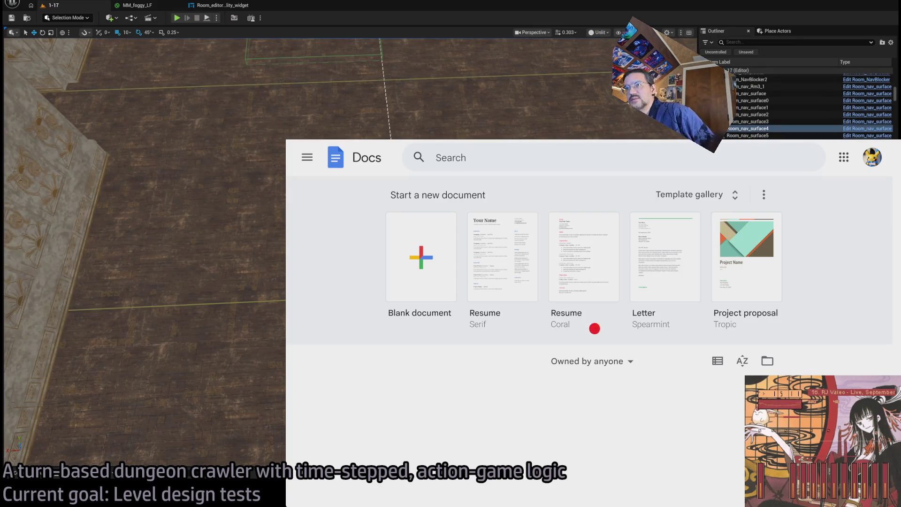
{"action": "scroll", "coordinate": [627, 341], "scroll_direction": "down", "scroll_amount": 3}
{"action": "scroll", "coordinate": [629, 348], "scroll_direction": "down", "scroll_amount": 1}
{"action": "scroll", "coordinate": [629, 349], "scroll_direction": "up", "scroll_amount": 1}
{"action": "left_click", "coordinate": [446, 319]}
- Add a bug above BUG Actions GUI: camera shakes when the character is on the ceiling
{"action": "scroll", "coordinate": [640, 374], "scroll_direction": "down", "scroll_amount": 15}
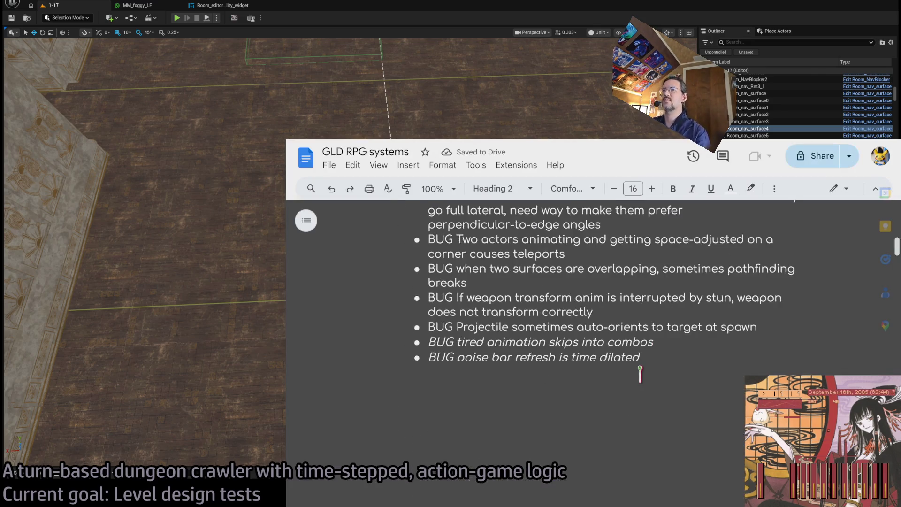
{"action": "scroll", "coordinate": [640, 374], "scroll_direction": "up", "scroll_amount": 5}
{"action": "left_click", "coordinate": [413, 351]}
{"action": "key", "text": "Return"}
{"action": "type", "text": "BUG Camera shakes when character is on ceiling, camera angled"}
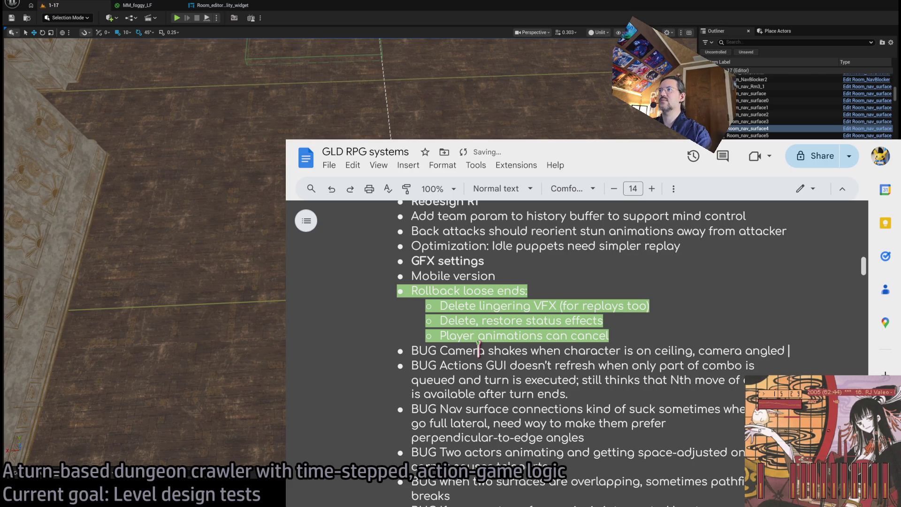
{"action": "type", "text": "up (down"}
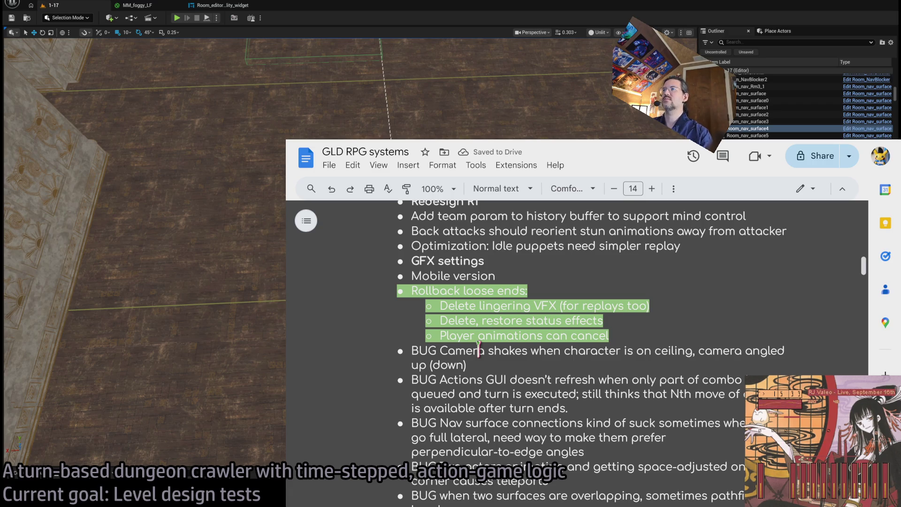
{"action": "key", "text": "alt+Tab"}
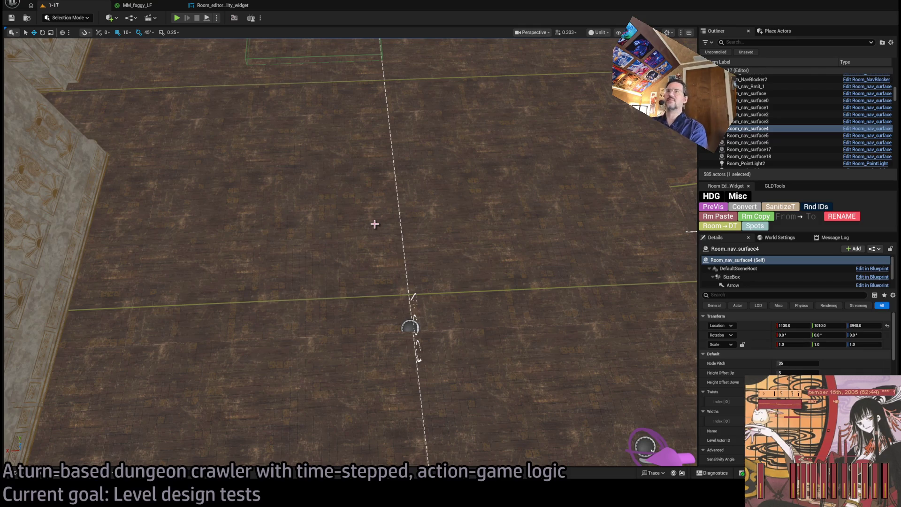
{"action": "left_click", "coordinate": [176, 18]}
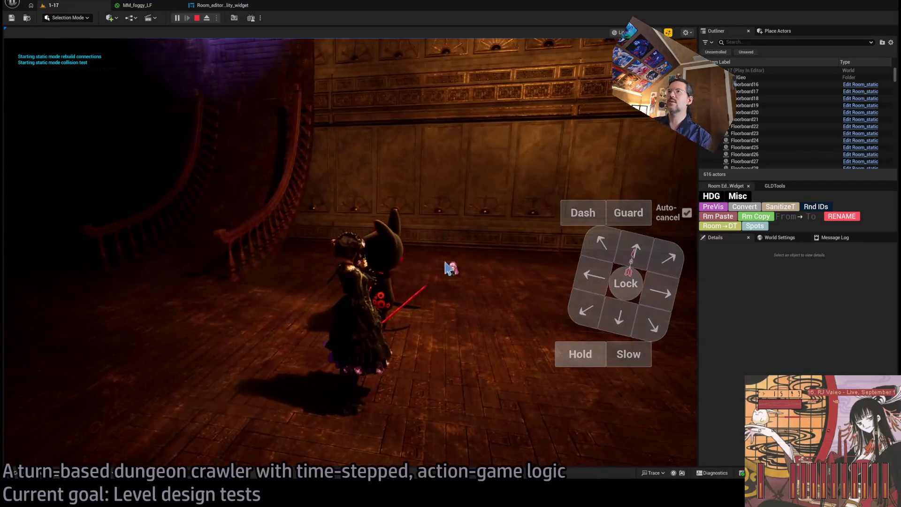
{"action": "key", "text": "Up"}
{"action": "key", "text": "Right"}
{"action": "key", "text": "Right"}
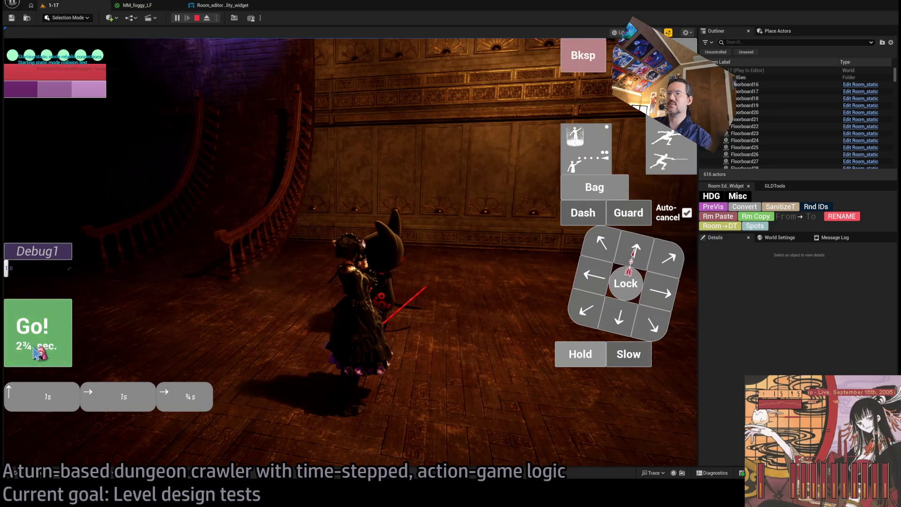
{"action": "left_click", "coordinate": [34, 349]}
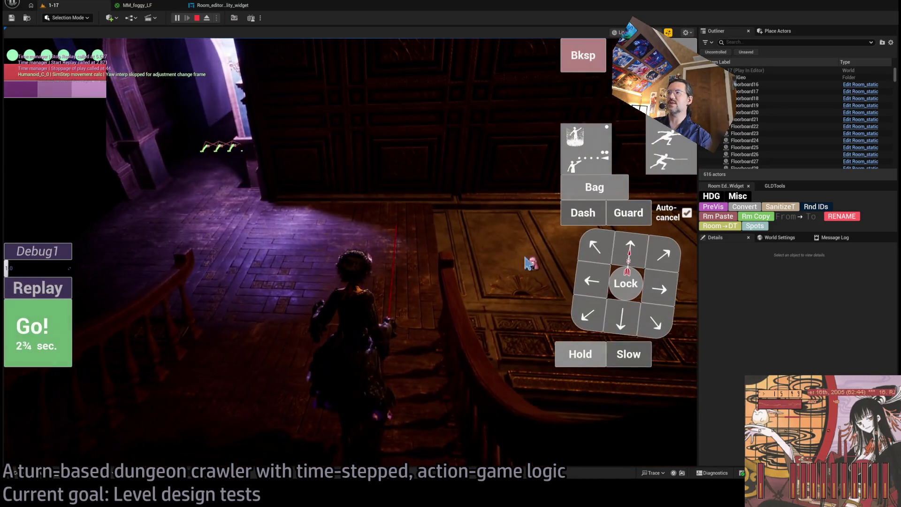
{"action": "left_click", "coordinate": [625, 256]}
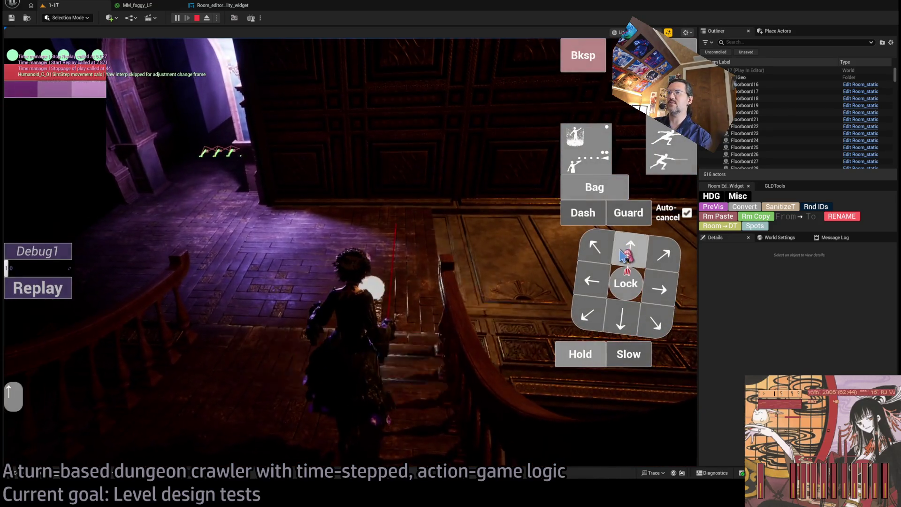
{"action": "left_click", "coordinate": [580, 354]}
{"action": "left_click", "coordinate": [35, 333]}
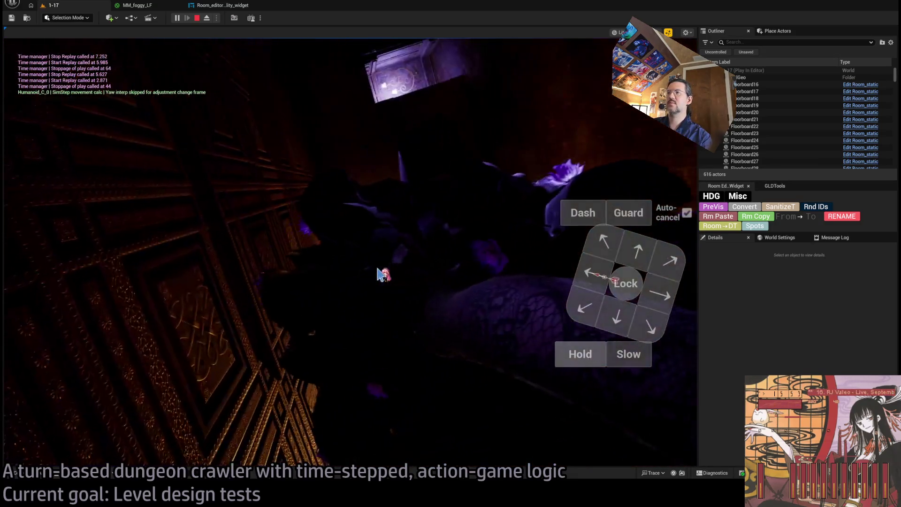
{"action": "left_click", "coordinate": [379, 275]}
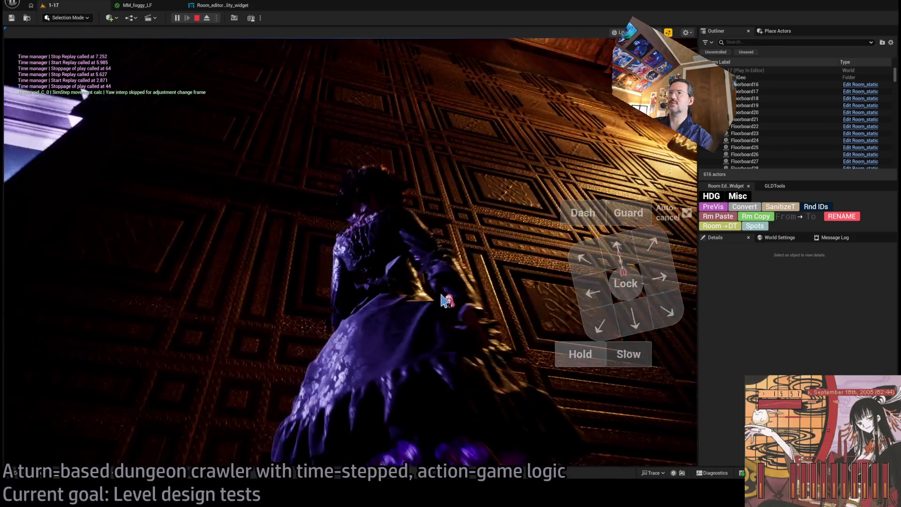
{"action": "left_click", "coordinate": [413, 276]}
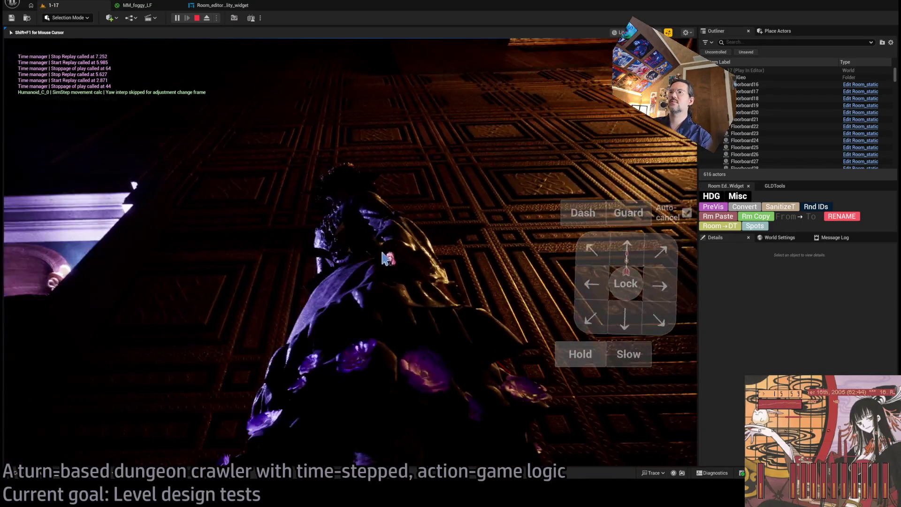
{"action": "key", "text": "shift+F1"}
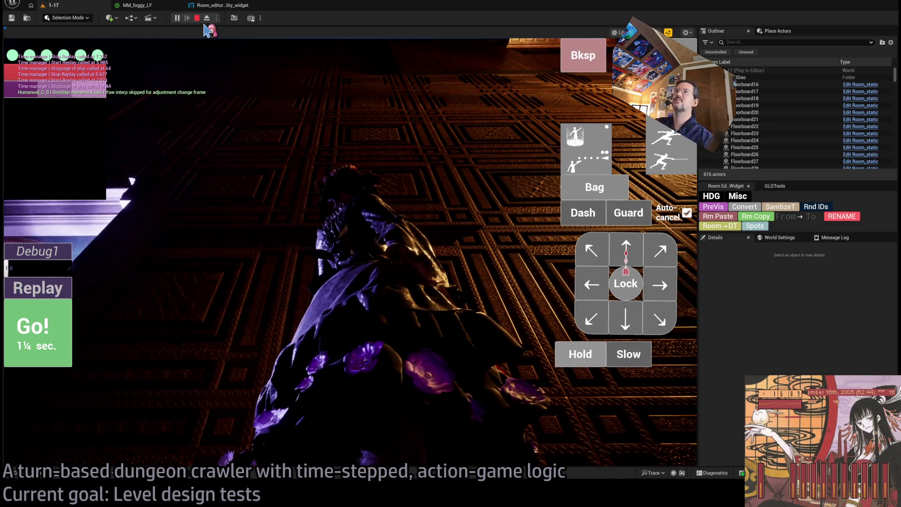
{"action": "left_click", "coordinate": [196, 18]}
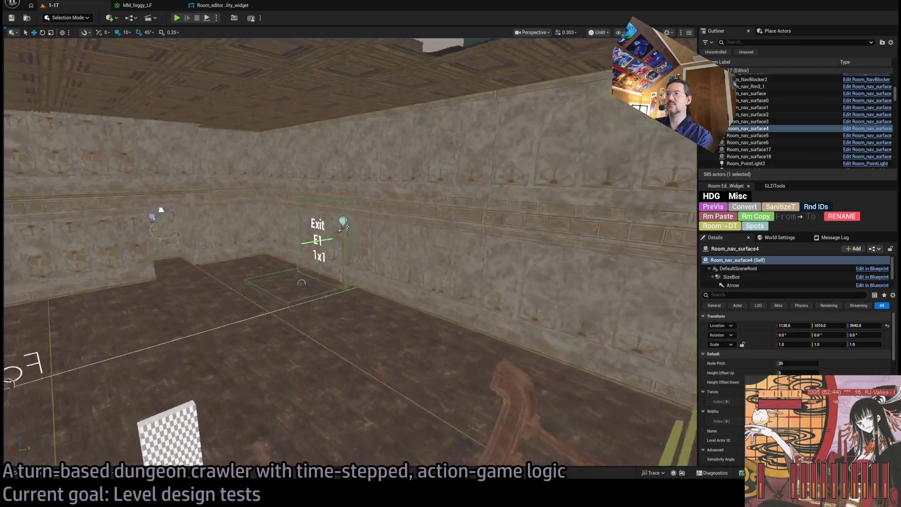
- Fly to the balcony and select the carved wall pieces and front panel by the cabinet
{"action": "left_click_drag", "start_coordinate": [161, 210], "coordinate": [342, 163]}
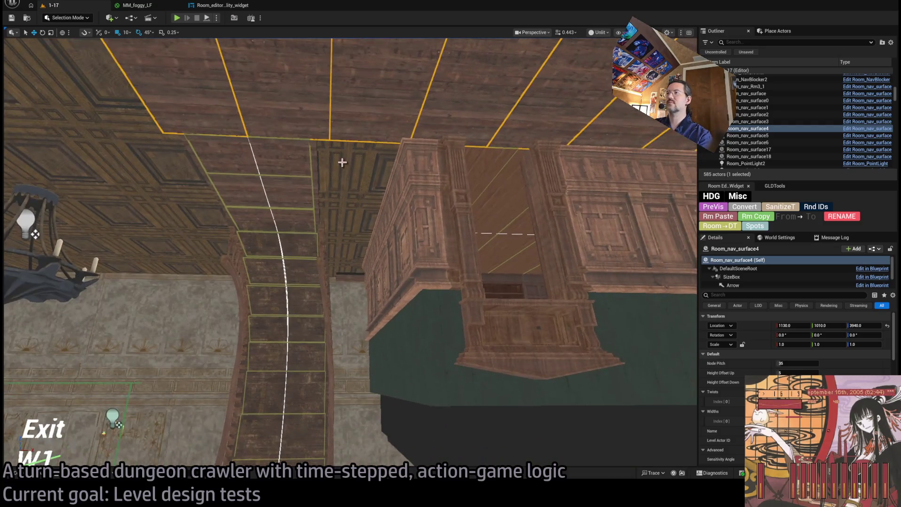
{"action": "left_click_drag", "start_coordinate": [419, 259], "coordinate": [382, 267]}
{"action": "left_click", "coordinate": [407, 286]}
{"action": "left_click", "coordinate": [328, 261], "text": "ctrl"}
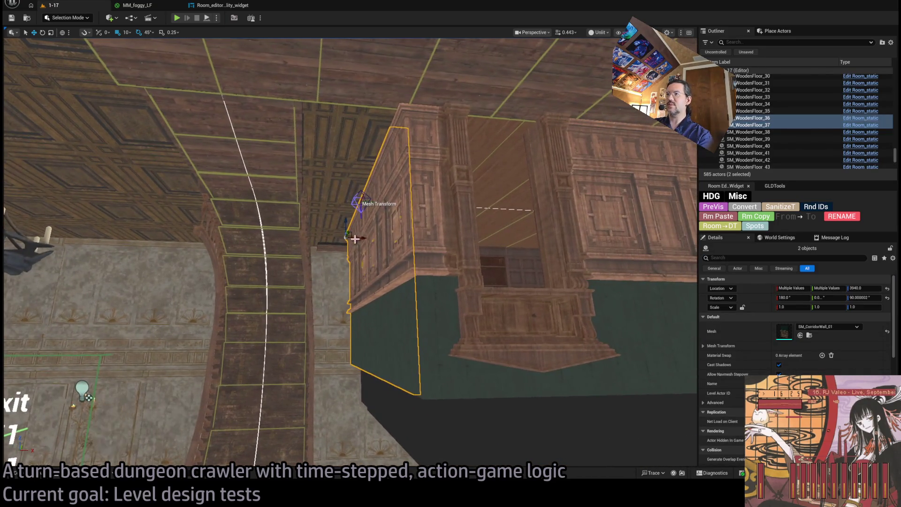
{"action": "left_click_drag", "start_coordinate": [377, 235], "coordinate": [416, 264]}
{"action": "left_click", "coordinate": [416, 264], "text": "ctrl"}
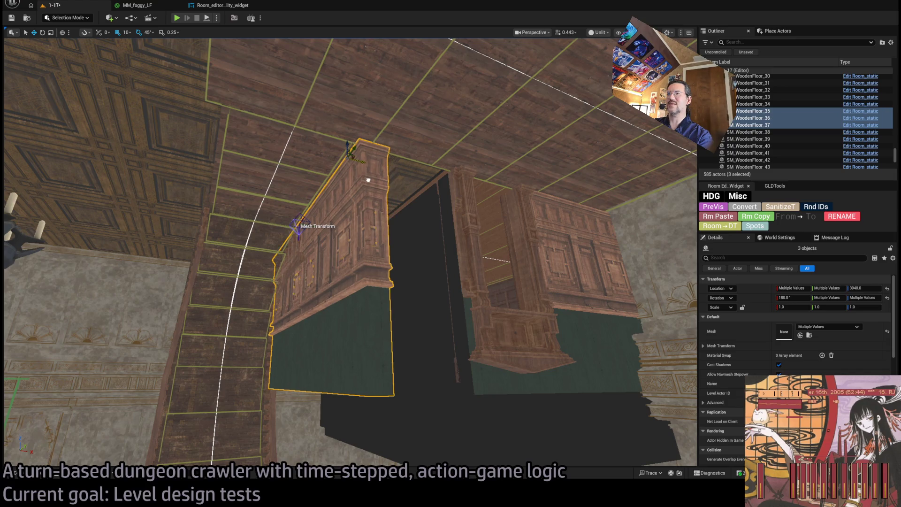
- Alt-drag a copy of SM_WoodenFloor_36 sideways to 1370, -70, 3940
{"action": "left_click_drag", "start_coordinate": [373, 181], "coordinate": [373, 189]}
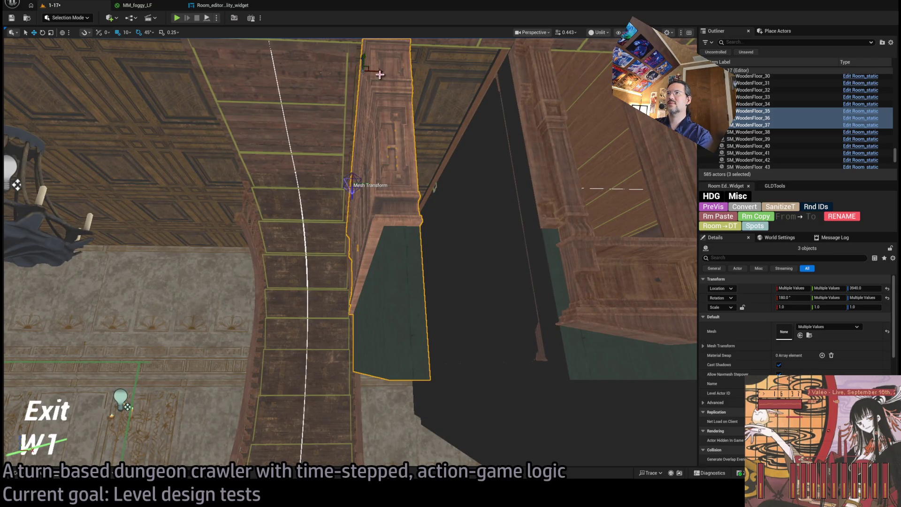
{"action": "left_click_drag", "start_coordinate": [372, 80], "coordinate": [371, 80]}
{"action": "left_click_drag", "start_coordinate": [433, 130], "coordinate": [415, 125]}
{"action": "left_click_drag", "start_coordinate": [371, 224], "coordinate": [371, 224]}
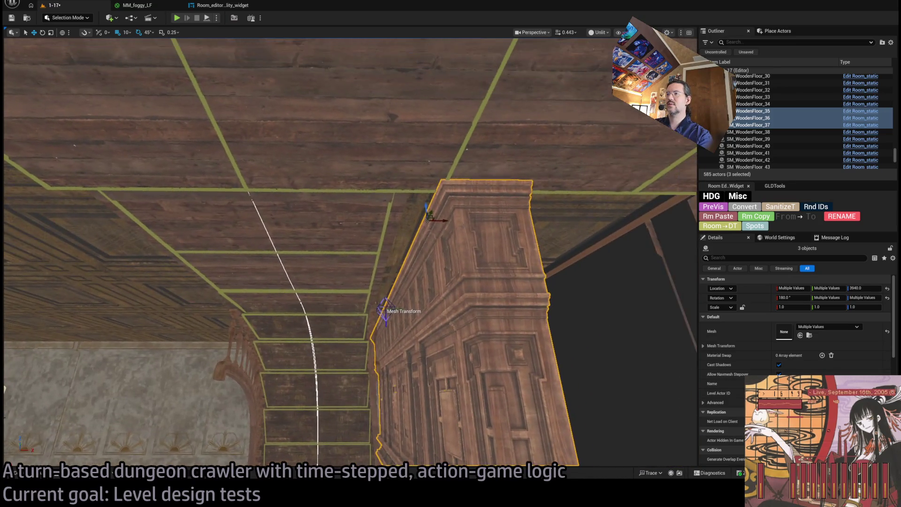
{"action": "mouse_move", "coordinate": [439, 221]}
{"action": "left_mouse_down"}
{"action": "mouse_move", "coordinate": [394, 237]}
{"action": "mouse_move", "coordinate": [352, 334]}
{"action": "left_mouse_up"}
{"action": "left_click", "coordinate": [352, 334]}
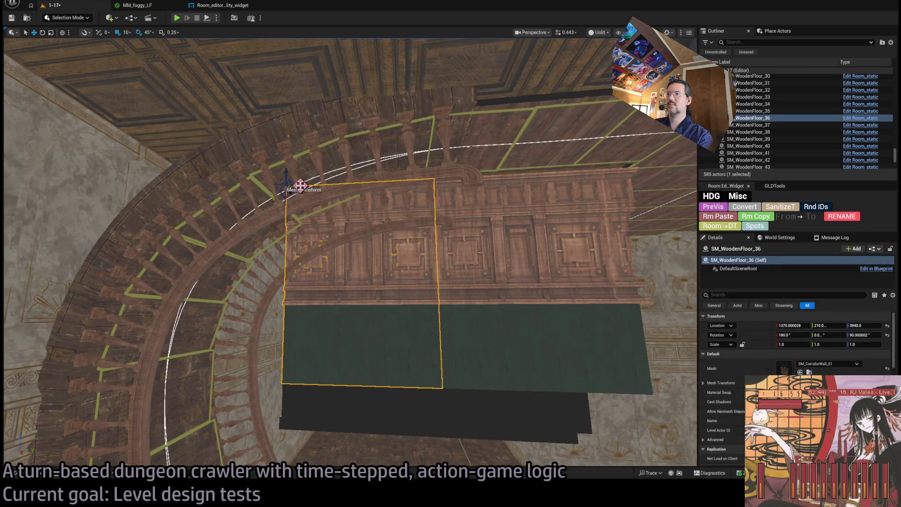
{"action": "left_click_drag", "start_coordinate": [300, 185], "coordinate": [268, 186], "text": "alt"}
{"action": "mouse_move", "coordinate": [171, 192]}
{"action": "left_mouse_down"}
{"action": "mouse_move", "coordinate": [254, 263]}
{"action": "mouse_move", "coordinate": [303, 282]}
{"action": "mouse_move", "coordinate": [310, 314]}
{"action": "left_mouse_up"}
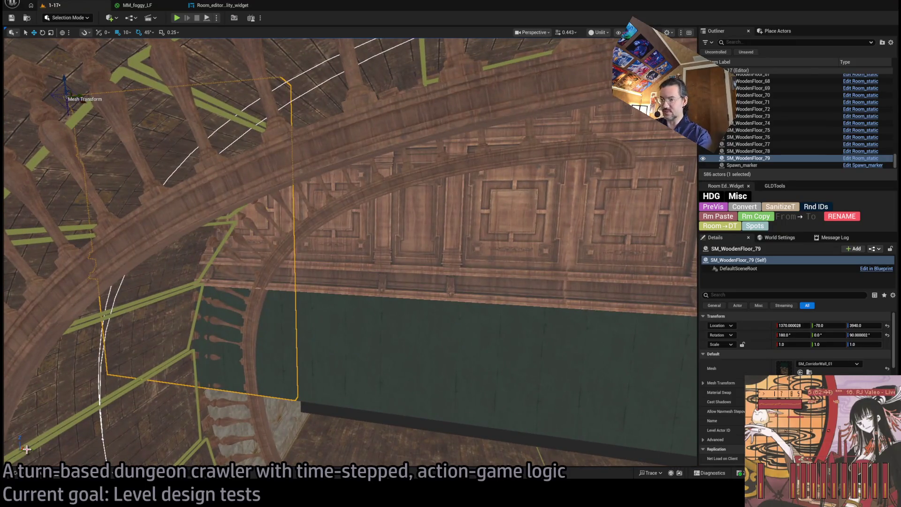
{"action": "left_click", "coordinate": [16, 473]}
- Give the wall copy the SM_CorridorWall_02 mesh and slide it to Location Y 30
{"action": "key", "text": "ctrl+space"}
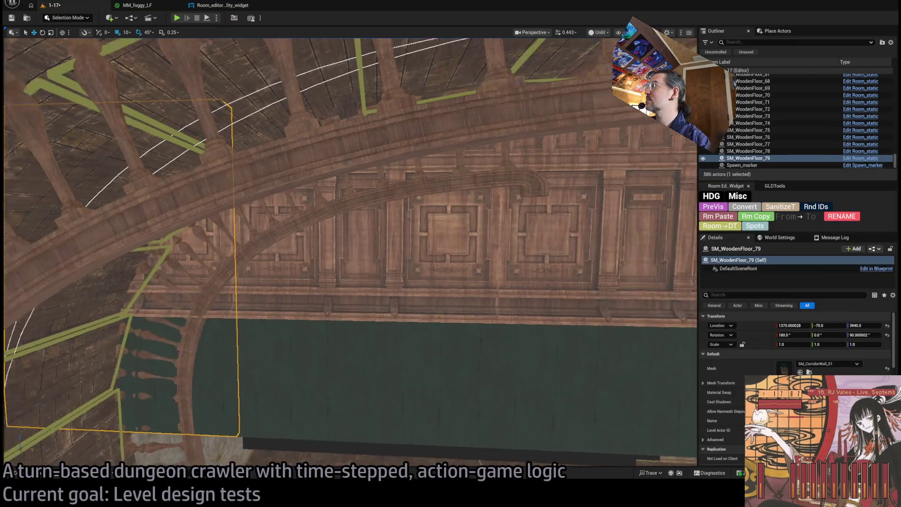
{"action": "left_click", "coordinate": [810, 372]}
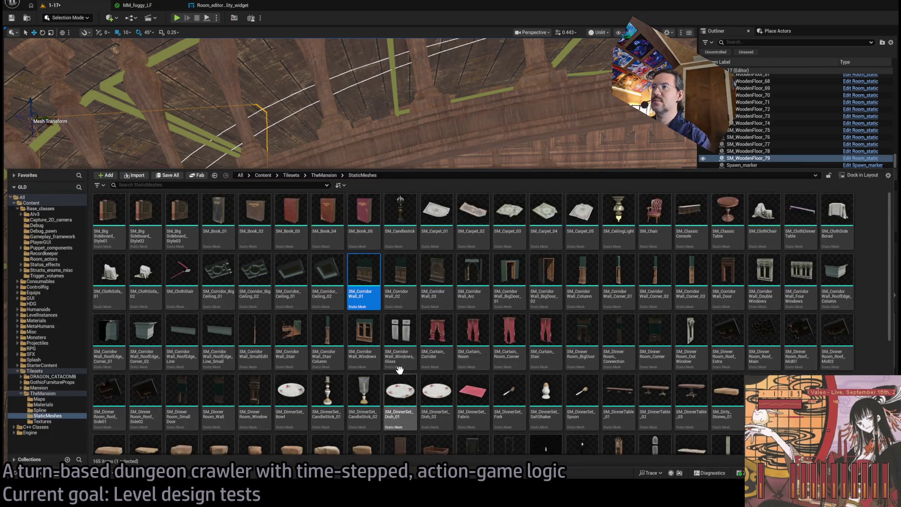
{"action": "key", "text": "ctrl+space"}
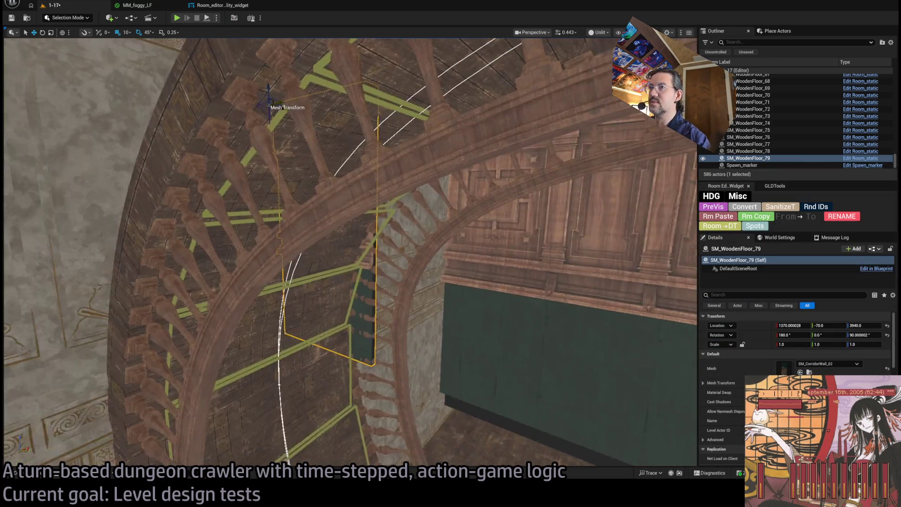
{"action": "left_click_drag", "start_coordinate": [499, 295], "coordinate": [499, 295]}
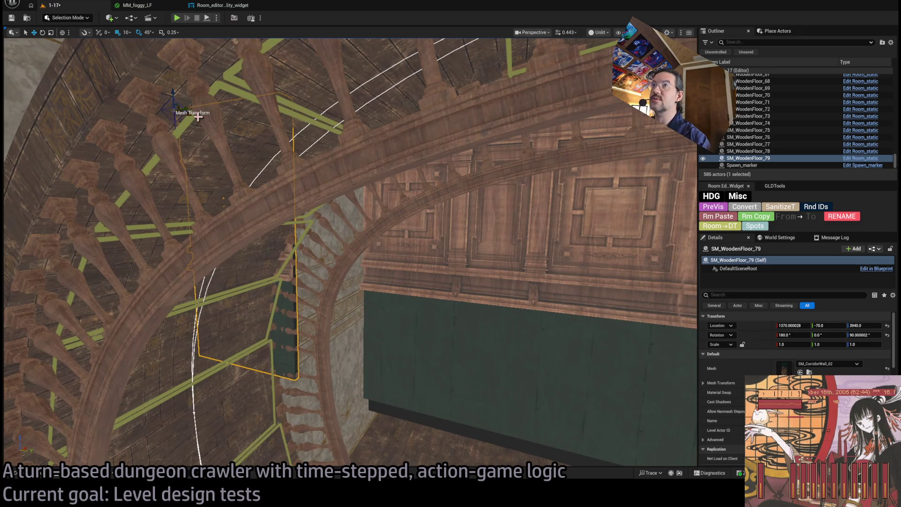
{"action": "left_click_drag", "start_coordinate": [188, 109], "coordinate": [245, 107]}
{"action": "scroll", "coordinate": [245, 107], "scroll_direction": "up", "scroll_amount": 5}
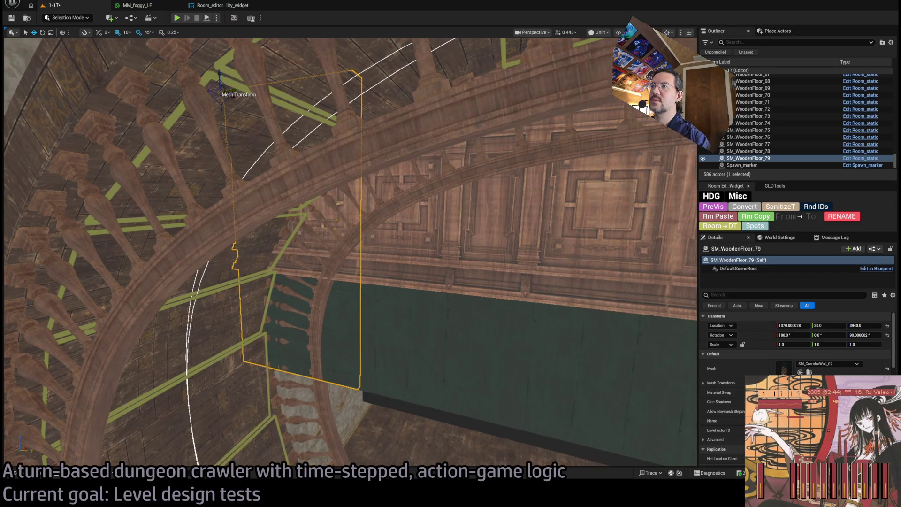
{"action": "scroll", "coordinate": [492, 235], "scroll_direction": "down", "scroll_amount": 10}
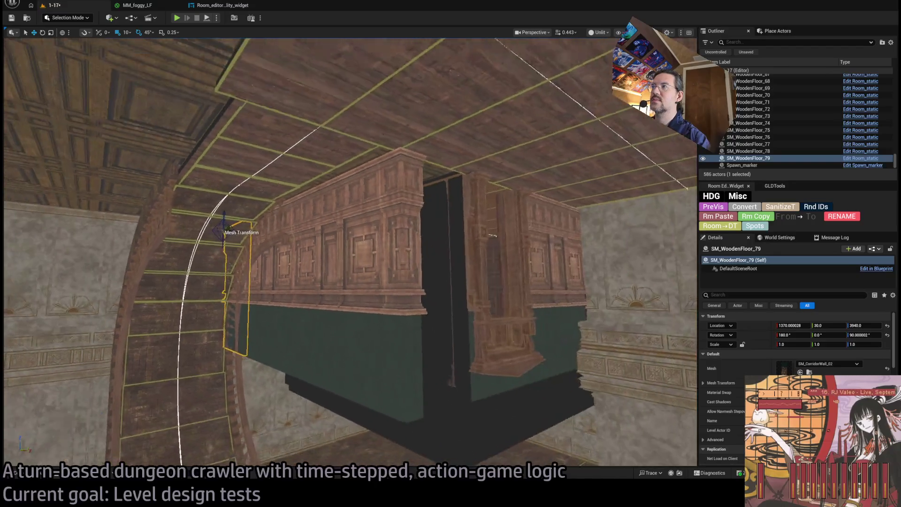
- Duplicate the carved wall piece turned 90° and place it at 1350, 820, 3940
{"action": "mouse_move", "coordinate": [492, 235]}
{"action": "left_mouse_down"}
{"action": "mouse_move", "coordinate": [455, 193]}
{"action": "mouse_move", "coordinate": [373, 268]}
{"action": "left_mouse_up"}
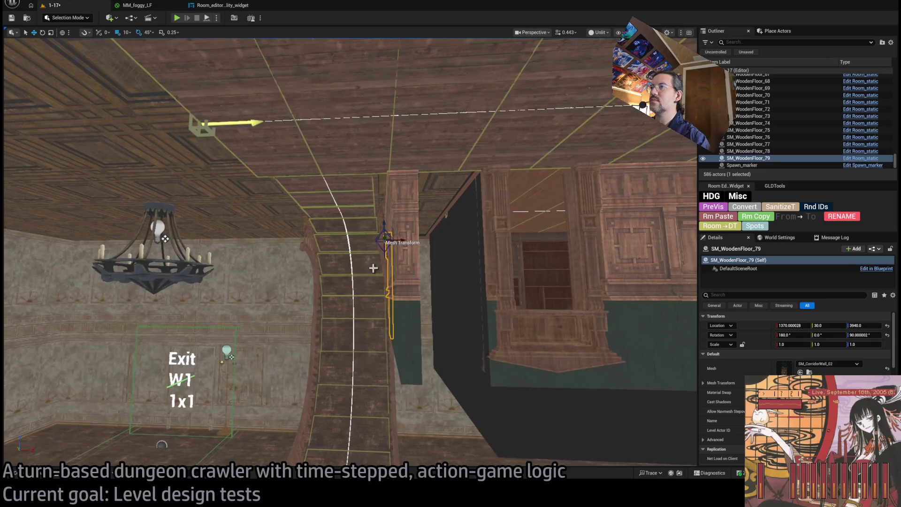
{"action": "mouse_move", "coordinate": [372, 238]}
{"action": "left_mouse_down"}
{"action": "mouse_move", "coordinate": [384, 246]}
{"action": "mouse_move", "coordinate": [195, 258]}
{"action": "mouse_move", "coordinate": [338, 201]}
{"action": "left_mouse_up"}
{"action": "scroll", "coordinate": [393, 177], "scroll_direction": "up", "scroll_amount": 3}
{"action": "scroll", "coordinate": [393, 177], "scroll_direction": "up", "scroll_amount": 10}
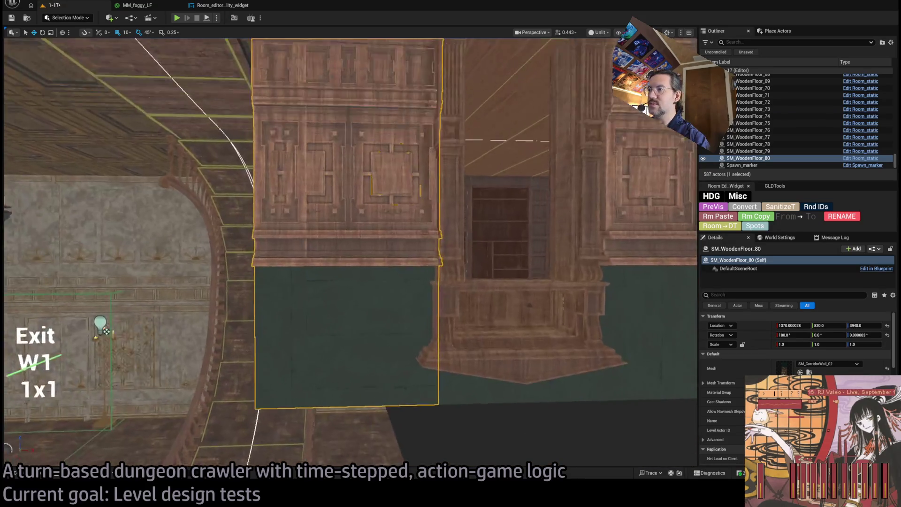
{"action": "scroll", "coordinate": [394, 177], "scroll_direction": "down", "scroll_amount": 10}
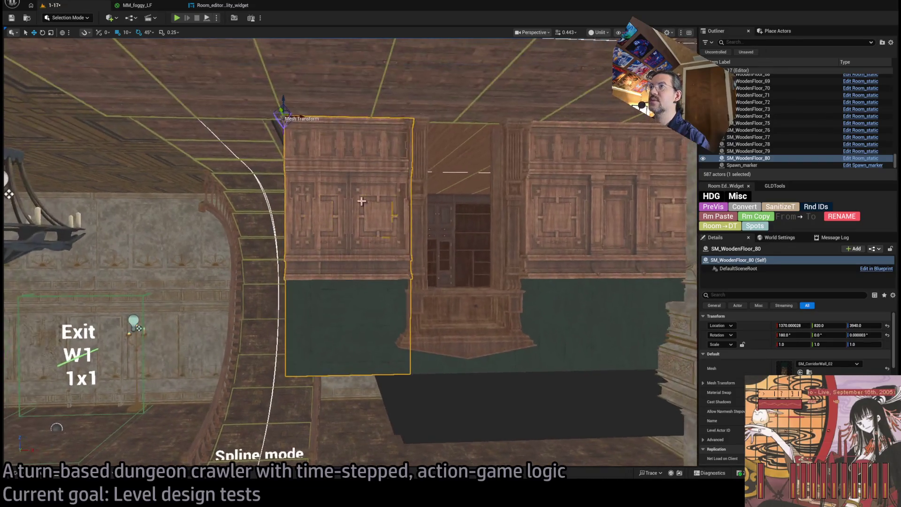
{"action": "mouse_move", "coordinate": [295, 119]}
{"action": "left_mouse_down"}
{"action": "mouse_move", "coordinate": [272, 123]}
{"action": "mouse_move", "coordinate": [287, 123]}
{"action": "left_mouse_up"}
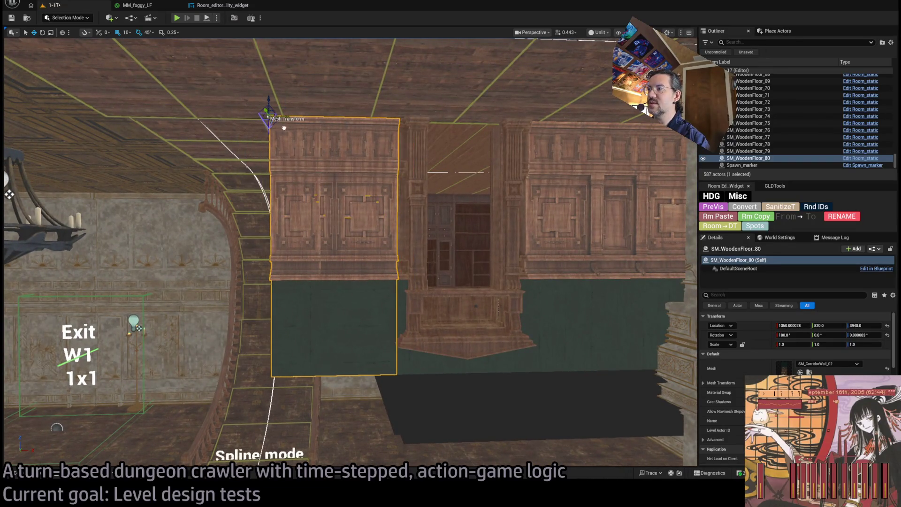
{"action": "left_click", "coordinate": [809, 372]}
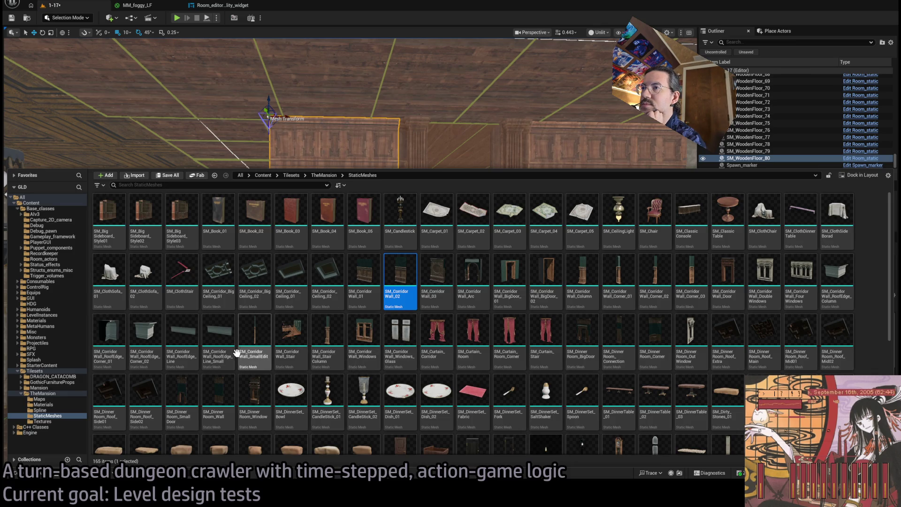
- Swap the wall piece's mesh to SM_CorridorWall_SmallEdit, turn it 180° and nudge it right
{"action": "left_click", "coordinate": [254, 350]}
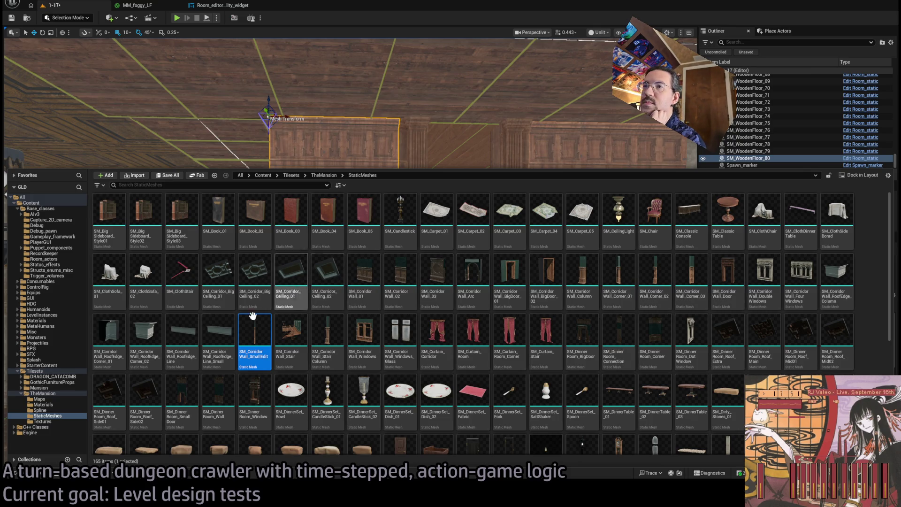
{"action": "key", "text": "ctrl+space"}
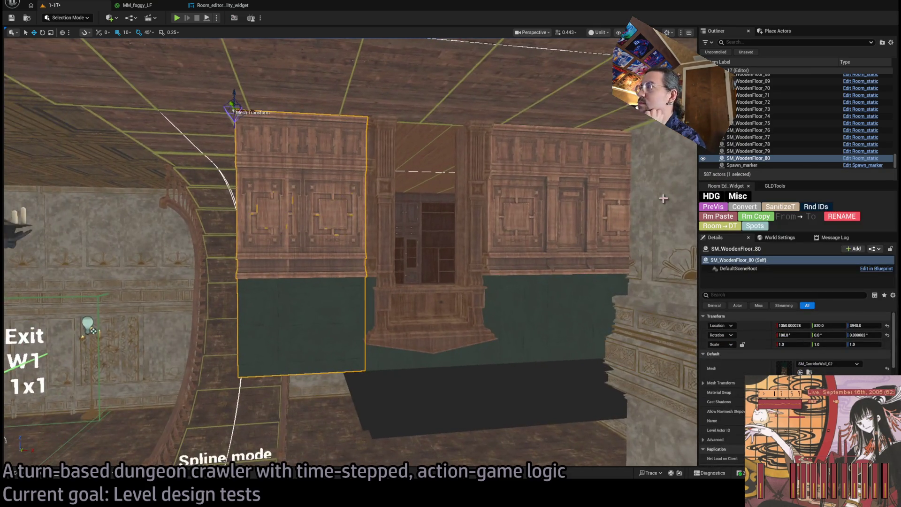
{"action": "left_click", "coordinate": [800, 372]}
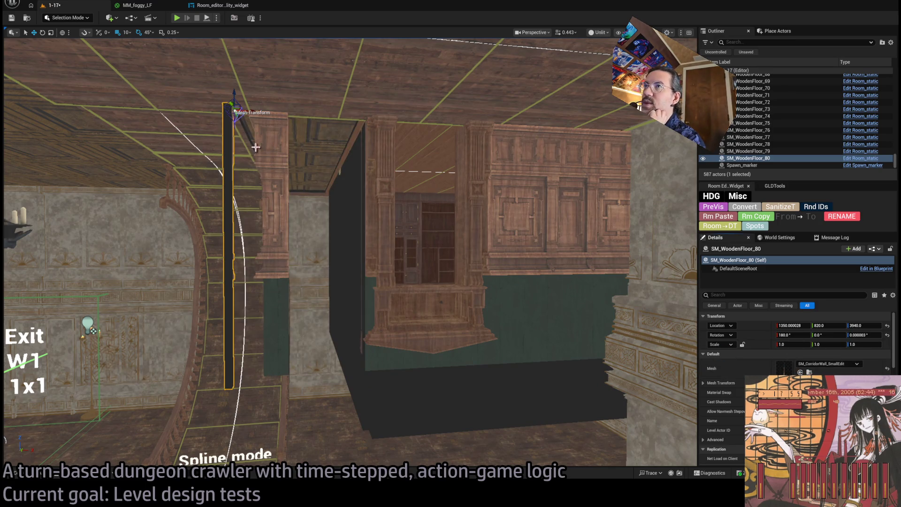
{"action": "key", "text": "Left"}
{"action": "mouse_move", "coordinate": [280, 113]}
{"action": "left_mouse_down"}
{"action": "mouse_move", "coordinate": [381, 119]}
{"action": "mouse_move", "coordinate": [385, 129]}
{"action": "left_mouse_up"}
{"action": "key", "text": "Up"}
{"action": "key", "text": "e"}
{"action": "key", "text": "w"}
{"action": "left_click_drag", "start_coordinate": [392, 179], "coordinate": [414, 179]}
- Try an offset duplicate of the wall piece, then undo the swaps and duplicates
{"action": "scroll", "coordinate": [414, 178], "scroll_direction": "up", "scroll_amount": 3}
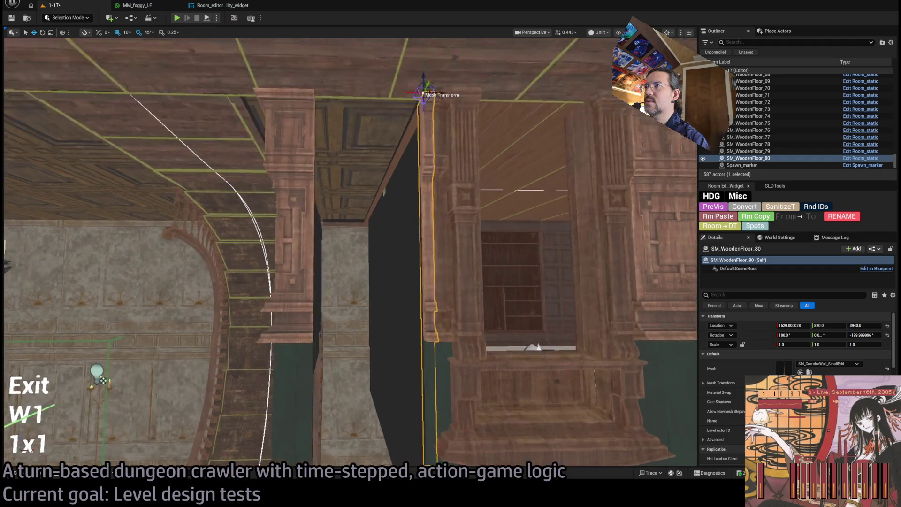
{"action": "left_click_drag", "start_coordinate": [443, 63], "coordinate": [414, 64]}
{"action": "scroll", "coordinate": [413, 64], "scroll_direction": "up", "scroll_amount": 3}
{"action": "scroll", "coordinate": [413, 66], "scroll_direction": "up", "scroll_amount": 2}
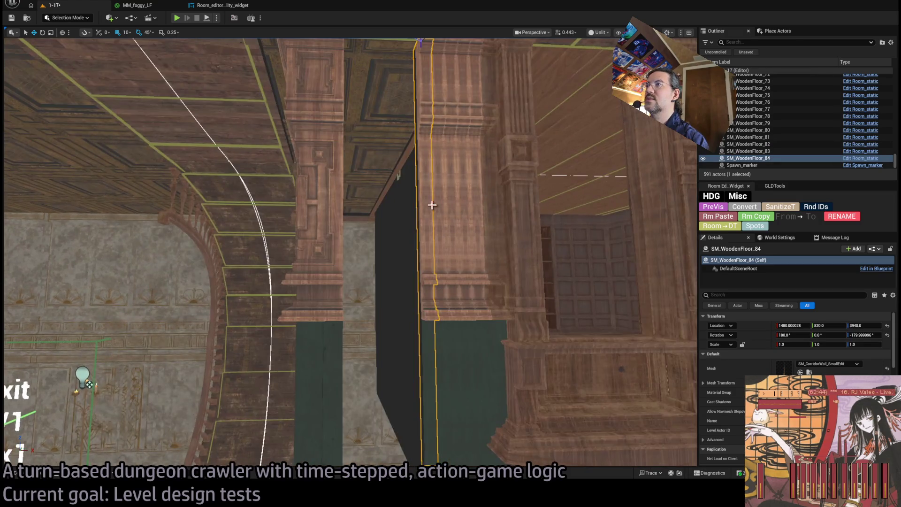
{"action": "key", "text": "ctrl+z"}
{"action": "key", "text": "ctrl+z"}
{"action": "key", "text": "ctrl+z"}
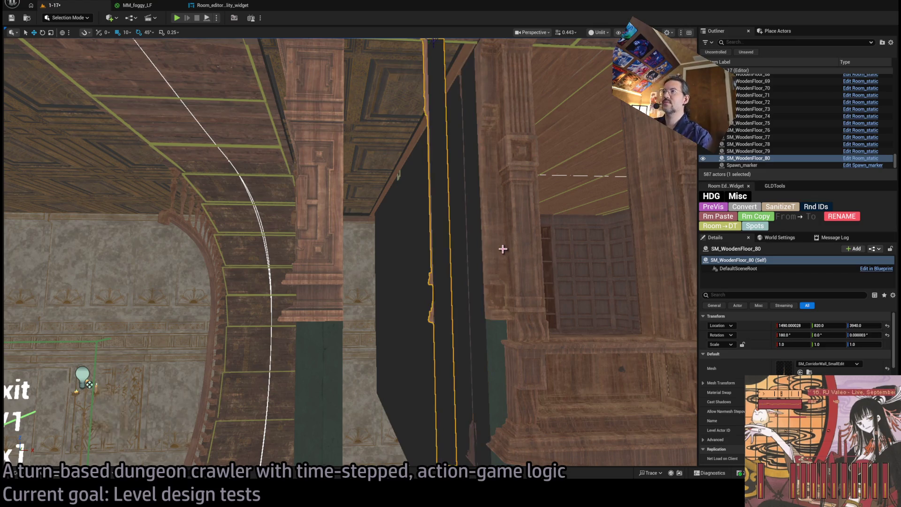
{"action": "scroll", "coordinate": [485, 246], "scroll_direction": "down", "scroll_amount": 3}
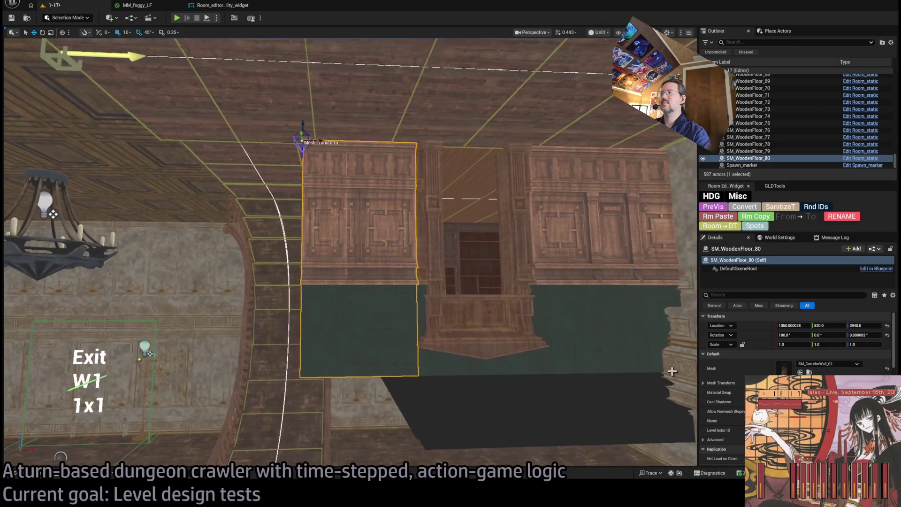
- Scale the wall piece down along X, settling on Scale X 0.61 after trying 0.6
{"action": "key", "text": "e"}
{"action": "key", "text": "r"}
{"action": "left_click_drag", "start_coordinate": [325, 144], "coordinate": [349, 154]}
{"action": "scroll", "coordinate": [328, 153], "scroll_direction": "up", "scroll_amount": 5}
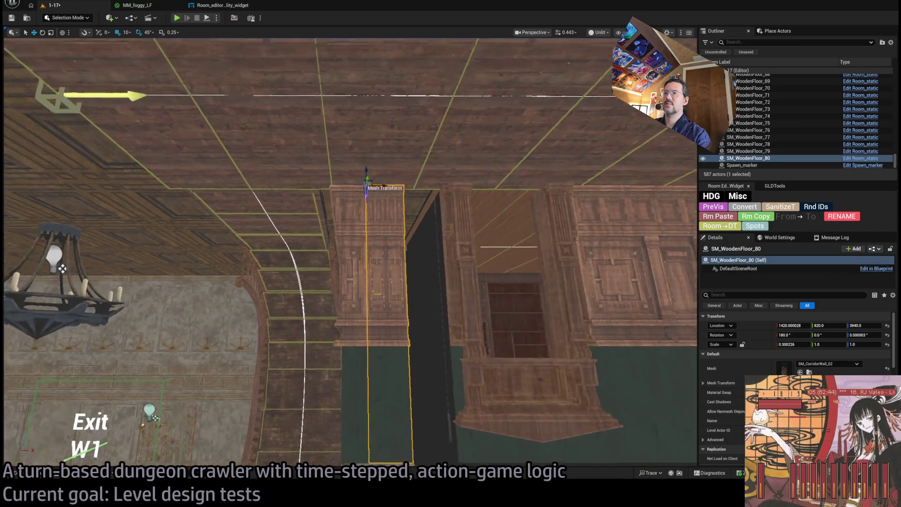
{"action": "left_click_drag", "start_coordinate": [312, 129], "coordinate": [299, 132]}
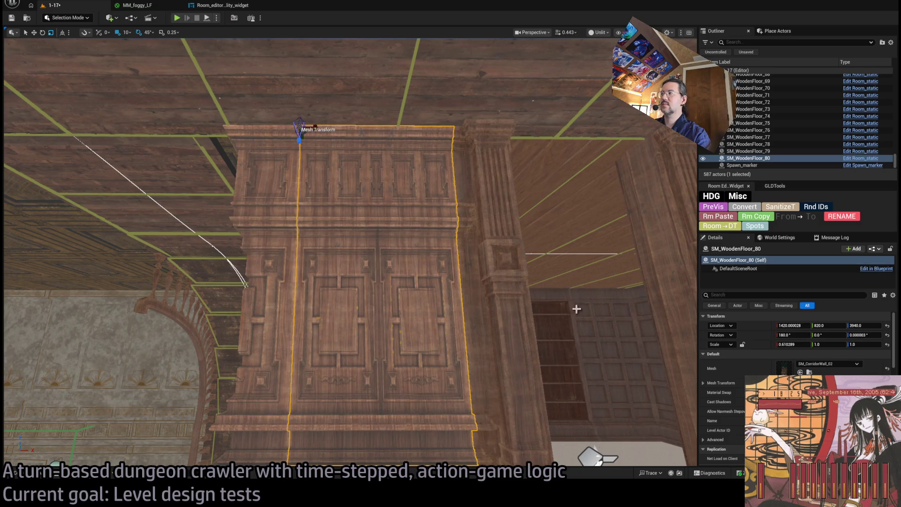
{"action": "left_click", "coordinate": [793, 344]}
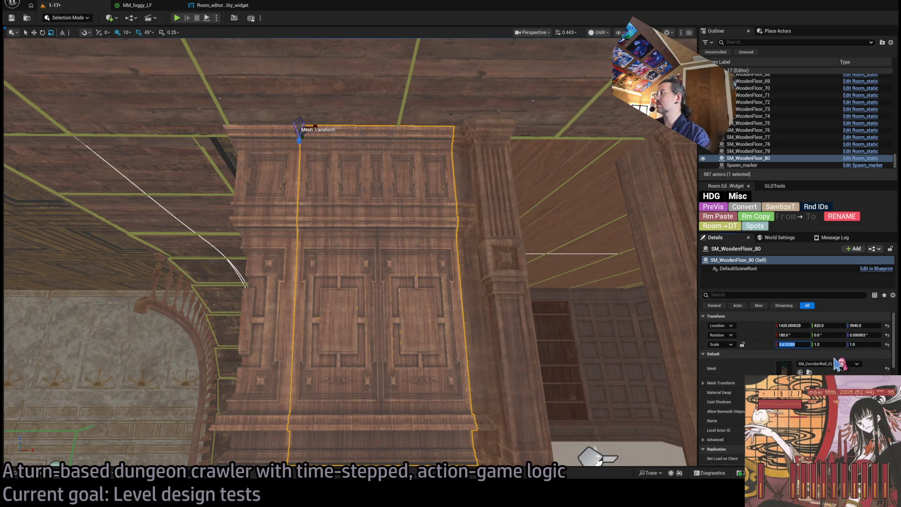
{"action": "type", "text": "0.61"}
{"action": "type", "text": "4"}
{"action": "key", "text": "Return"}
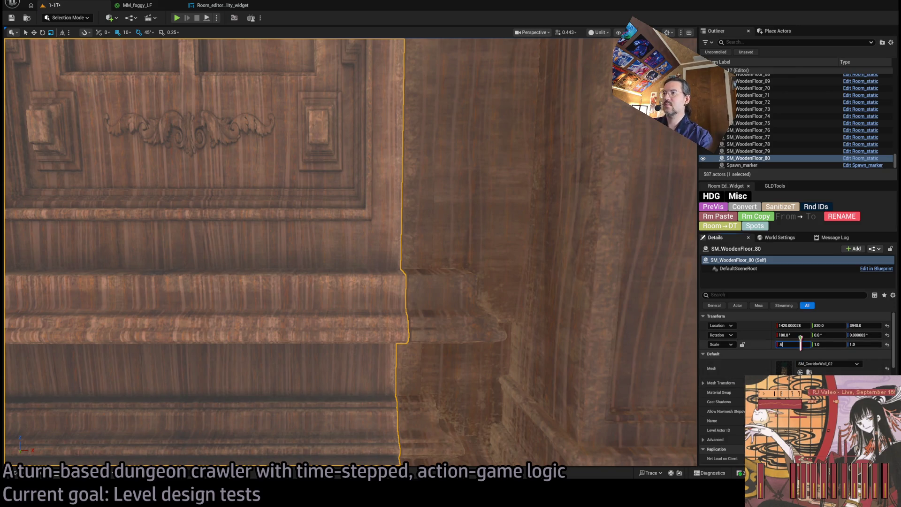
{"action": "key", "text": "Return"}
{"action": "key", "text": "ctrl+z"}
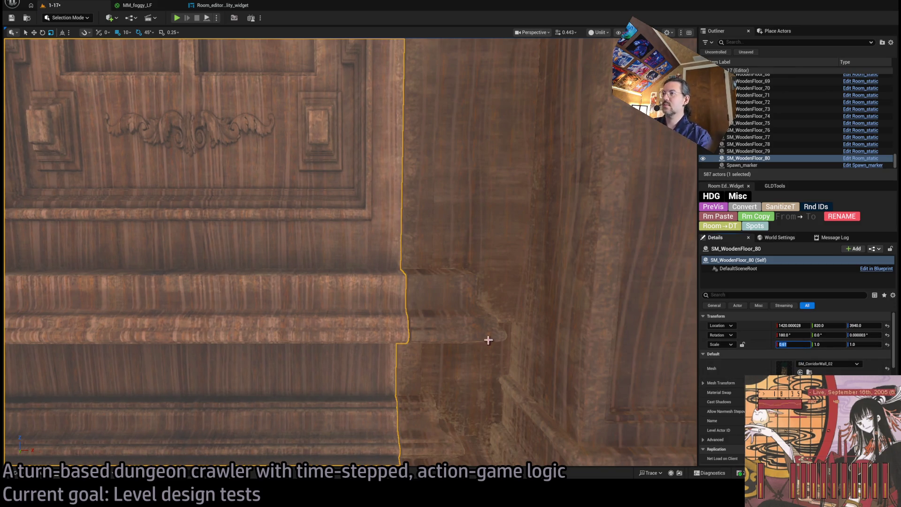
- Orbit below the narrowed wall piece to check its fit against the ceiling strip
{"action": "scroll", "coordinate": [488, 340], "scroll_direction": "down", "scroll_amount": 5}
{"action": "scroll", "coordinate": [488, 340], "scroll_direction": "up", "scroll_amount": 5}
{"action": "scroll", "coordinate": [489, 340], "scroll_direction": "down", "scroll_amount": 5}
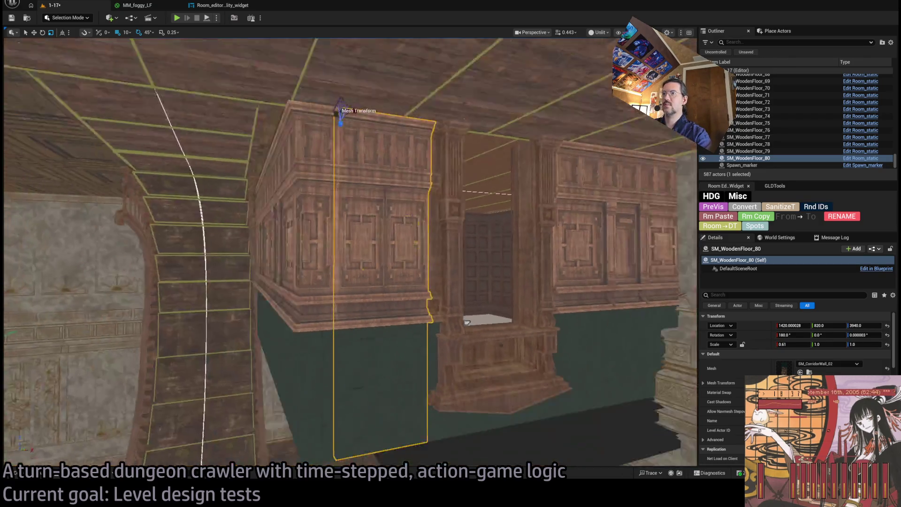
{"action": "scroll", "coordinate": [449, 341], "scroll_direction": "down", "scroll_amount": 2}
{"action": "mouse_move", "coordinate": [448, 341]}
{"action": "left_mouse_down"}
{"action": "mouse_move", "coordinate": [394, 221]}
{"action": "mouse_move", "coordinate": [346, 435]}
{"action": "mouse_move", "coordinate": [346, 422]}
{"action": "left_mouse_up"}
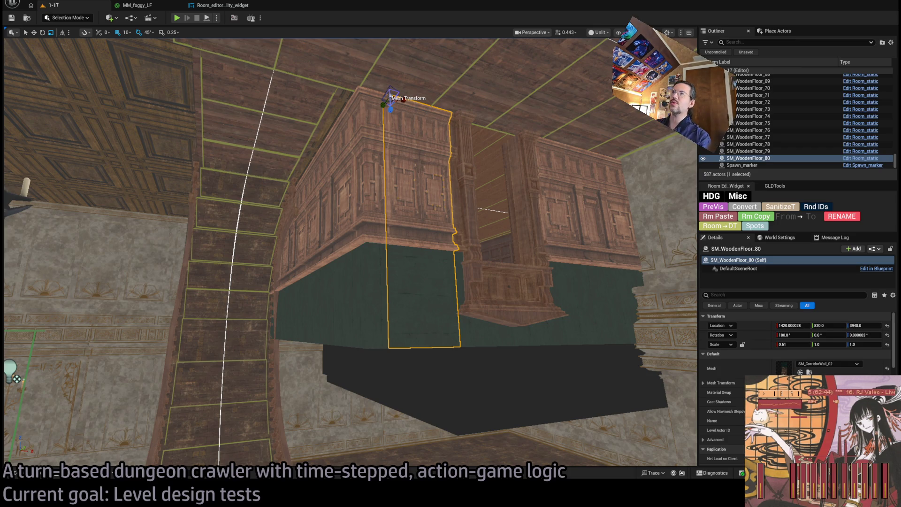
{"action": "key", "text": "w"}
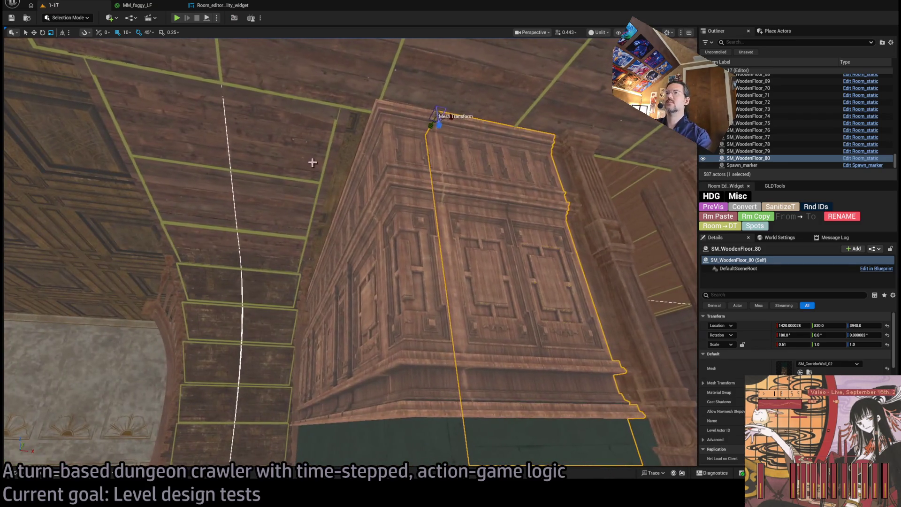
- Select the two ceiling slabs beside the wall and Alt-drag a copy into the next gap
{"action": "left_click", "coordinate": [333, 155]}
{"action": "left_click", "coordinate": [311, 249], "text": "ctrl"}
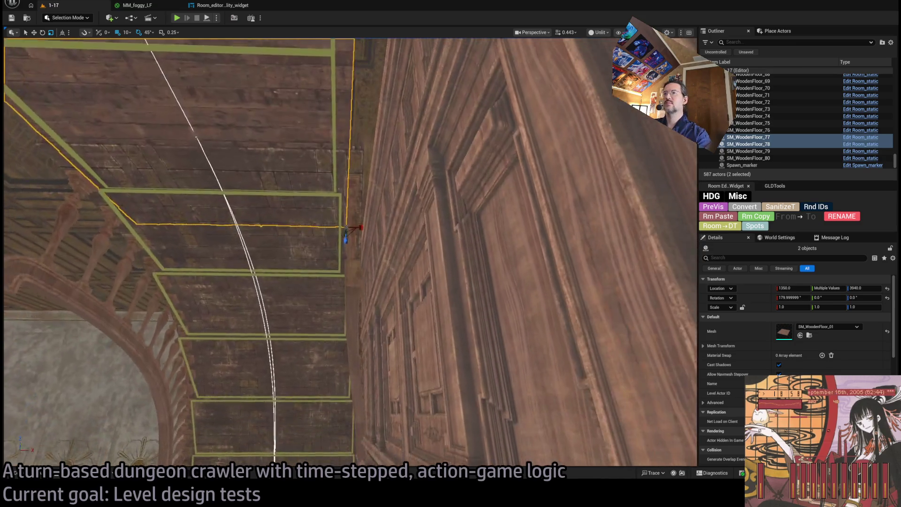
{"action": "mouse_move", "coordinate": [8, 221]}
{"action": "left_mouse_down"}
{"action": "mouse_move", "coordinate": [32, 209]}
{"action": "mouse_move", "coordinate": [8, 220]}
{"action": "left_mouse_up"}
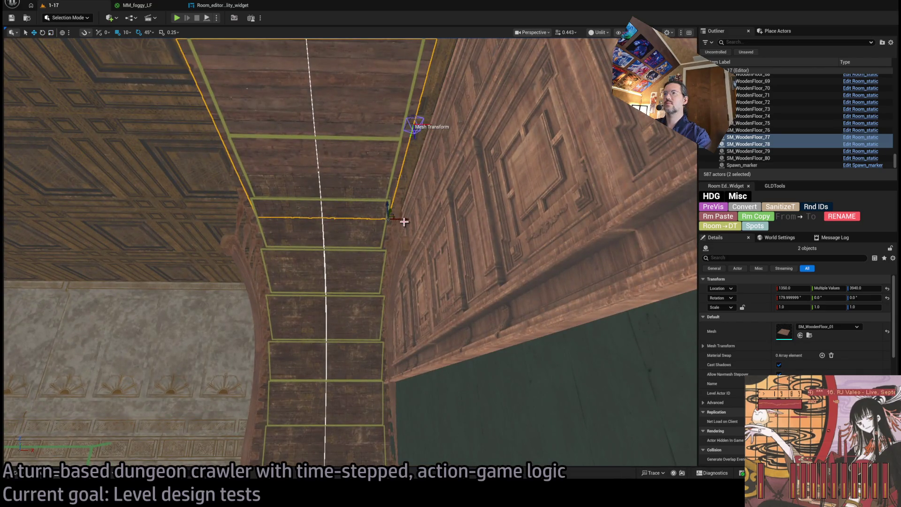
{"action": "left_click_drag", "start_coordinate": [402, 218], "coordinate": [351, 219], "text": "alt"}
- Fly along the ceiling to the carved wall and raise the copied slabs slightly
{"action": "left_click_drag", "start_coordinate": [267, 240], "coordinate": [267, 245]}
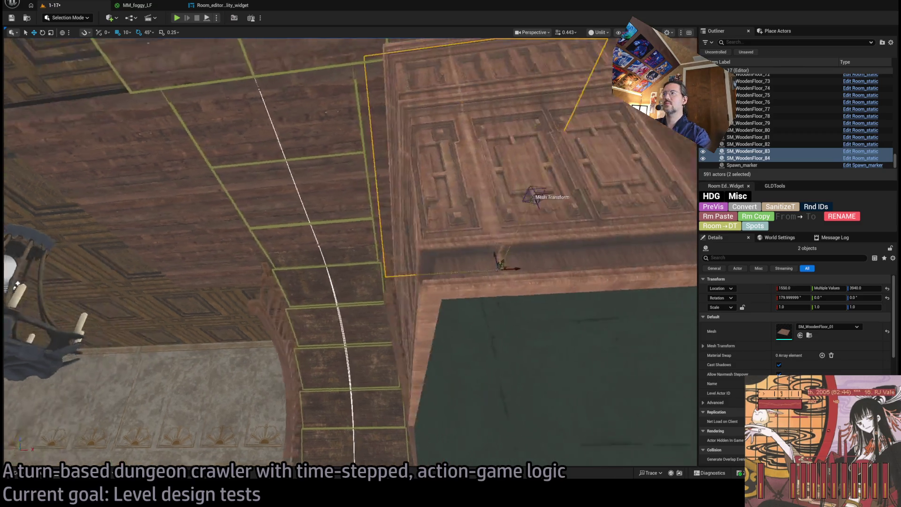
{"action": "left_click_drag", "start_coordinate": [267, 245], "coordinate": [267, 261]}
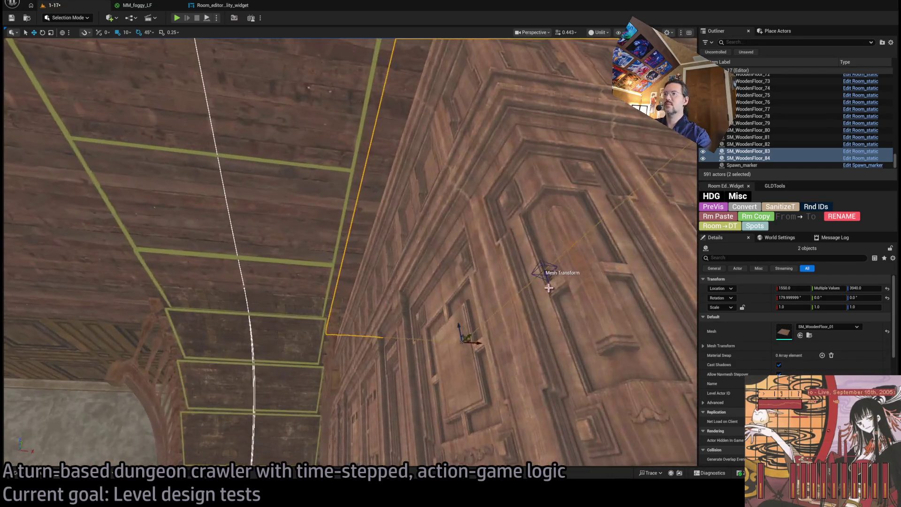
{"action": "mouse_move", "coordinate": [459, 327]}
{"action": "left_mouse_down"}
{"action": "mouse_move", "coordinate": [454, 321]}
{"action": "mouse_move", "coordinate": [457, 340]}
{"action": "mouse_move", "coordinate": [447, 331]}
{"action": "left_mouse_up"}
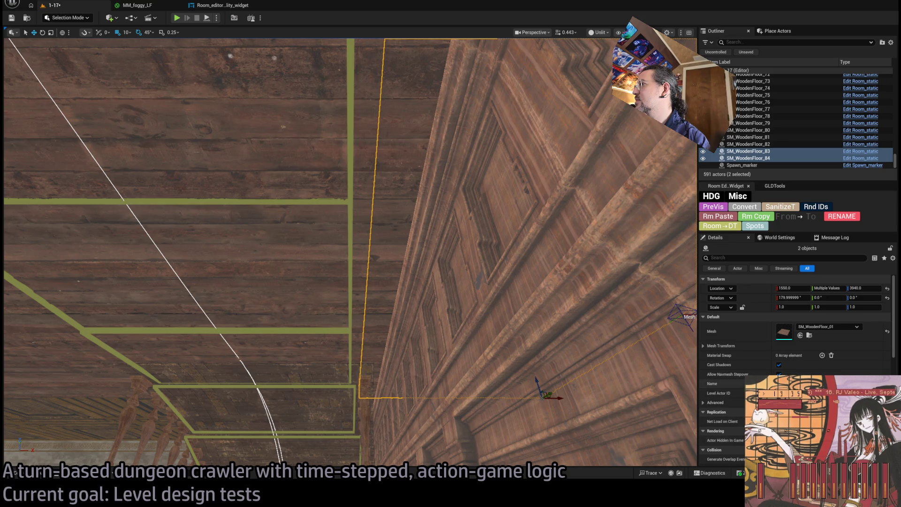
{"action": "left_click", "coordinate": [857, 287]}
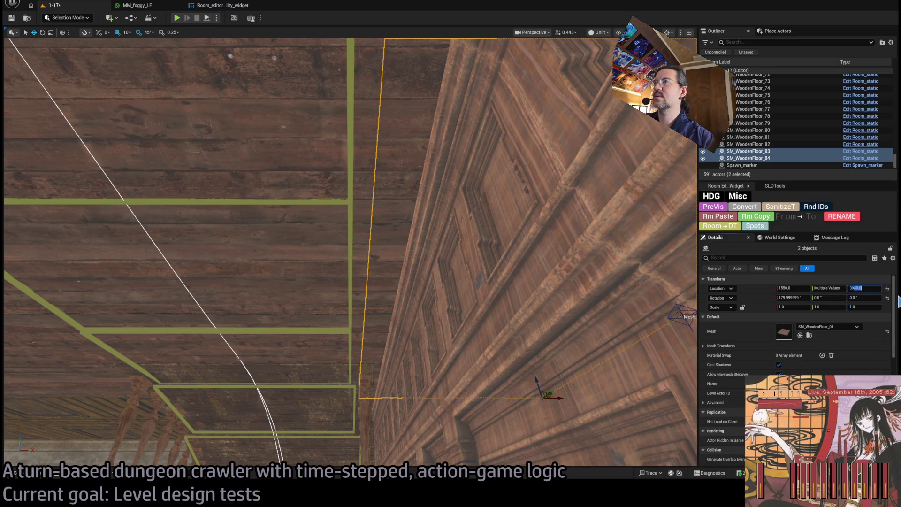
- Set the new slab pair's Location Z to 3942 after trying 3950
{"action": "type", "text": "3950"}
{"action": "key", "text": "Return"}
{"action": "left_click", "coordinate": [857, 287]}
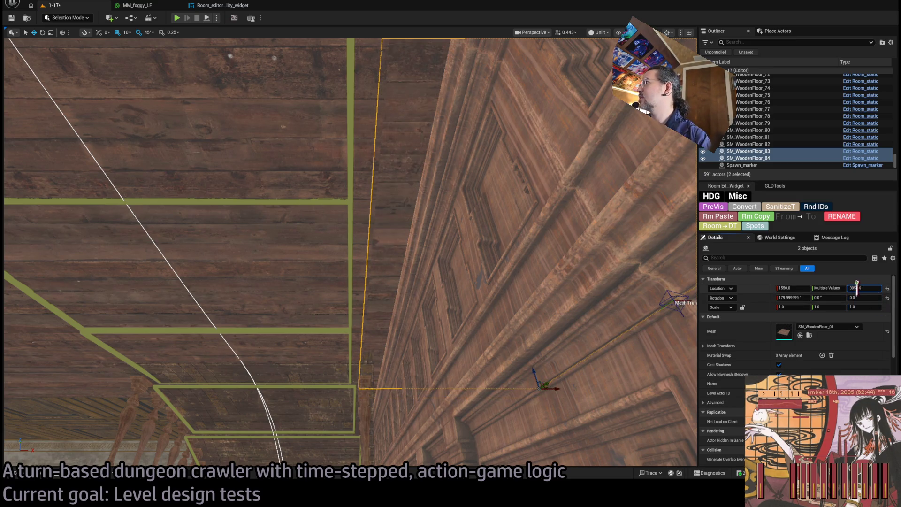
{"action": "key", "text": "Return"}
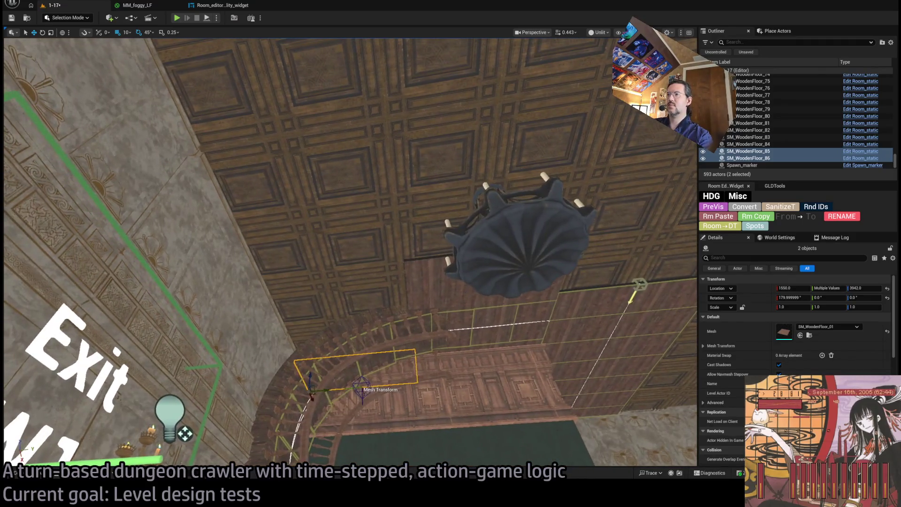
- Duplicate an earlier ceiling slab pair into a new spot at X 1150, Z 3940
{"action": "left_click", "coordinate": [499, 302]}
{"action": "left_click_drag", "start_coordinate": [499, 306], "coordinate": [357, 345]}
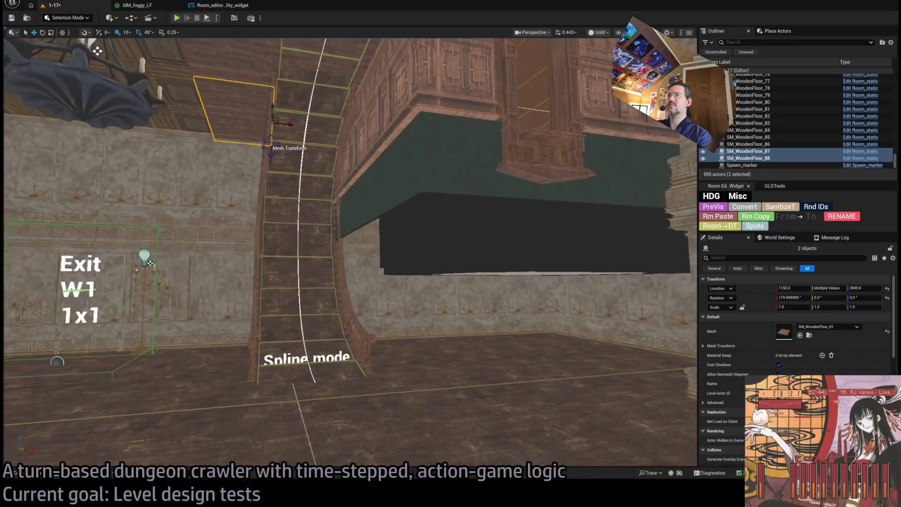
{"action": "left_click", "coordinate": [575, 366]}
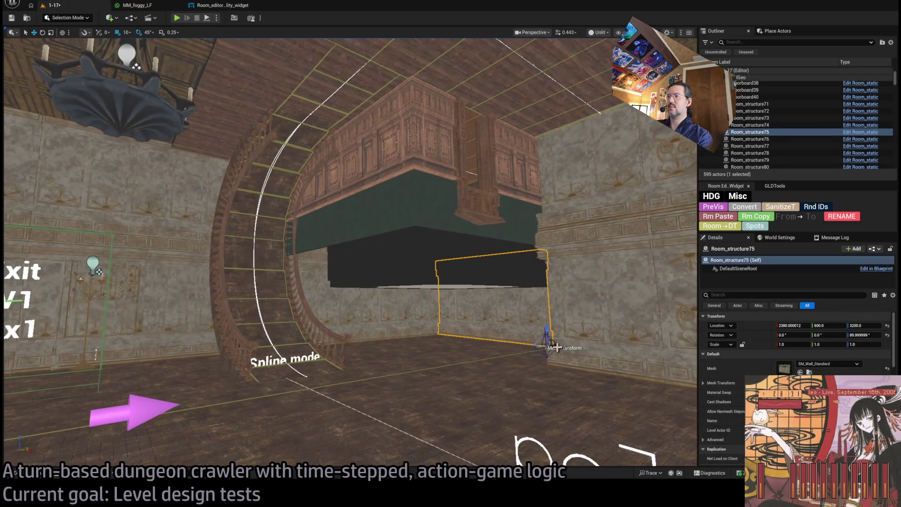
- Alt-drag a duplicate of the stone wall section aside, then remove the stray extra copy
{"action": "left_click_drag", "start_coordinate": [558, 346], "coordinate": [399, 375], "text": "alt"}
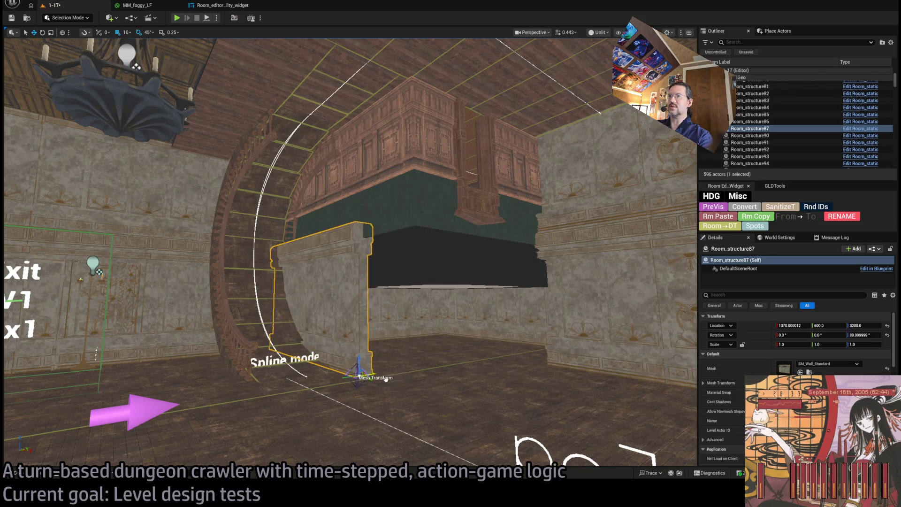
{"action": "scroll", "coordinate": [401, 377], "scroll_direction": "up", "scroll_amount": 10}
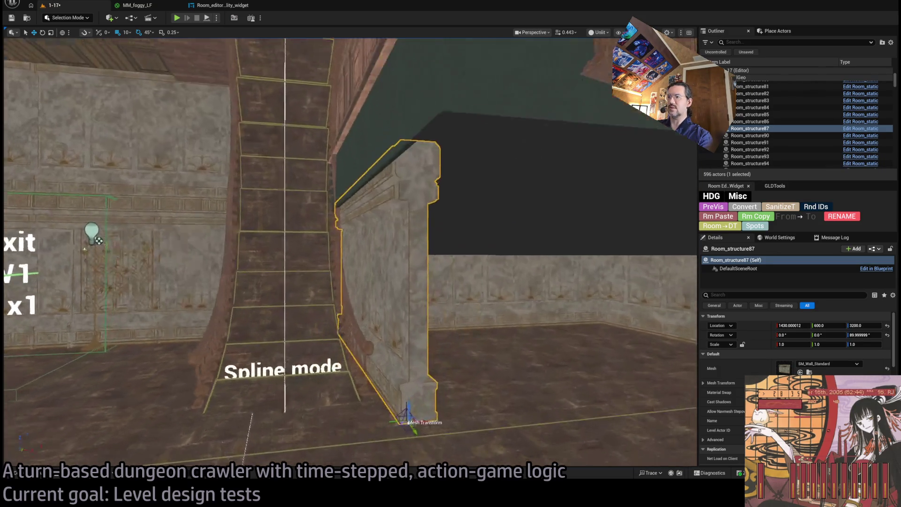
{"action": "scroll", "coordinate": [350, 254], "scroll_direction": "down", "scroll_amount": 3}
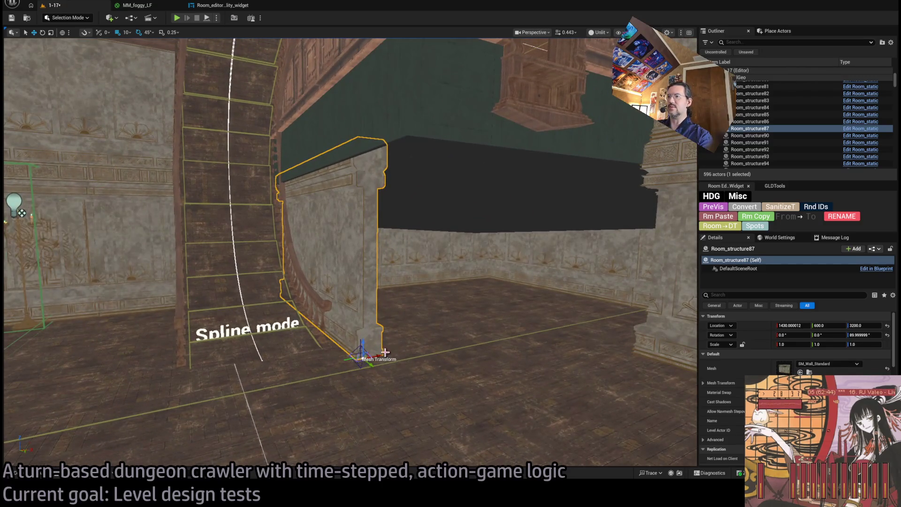
{"action": "left_click_drag", "start_coordinate": [385, 352], "coordinate": [423, 353]}
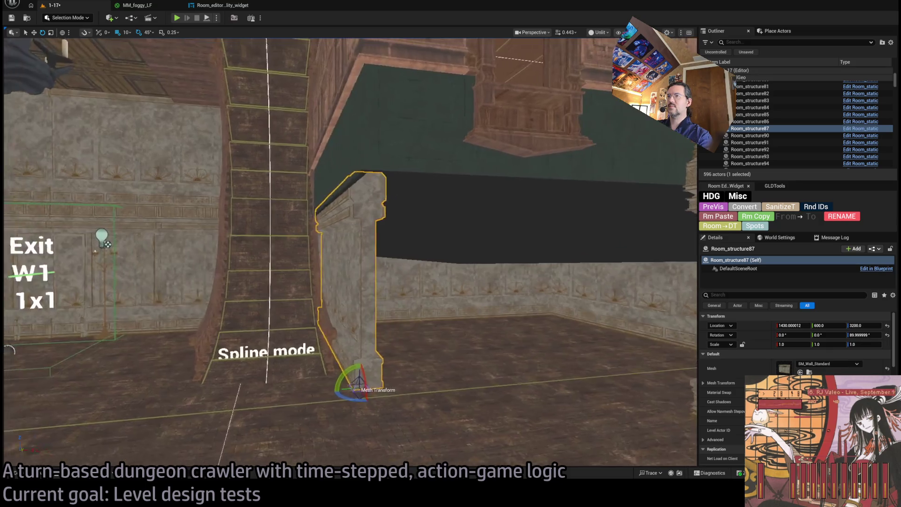
{"action": "scroll", "coordinate": [350, 253], "scroll_direction": "up", "scroll_amount": 5}
{"action": "mouse_move", "coordinate": [350, 254]}
{"action": "left_mouse_down"}
{"action": "mouse_move", "coordinate": [350, 282]}
{"action": "mouse_move", "coordinate": [397, 282]}
{"action": "mouse_move", "coordinate": [350, 281]}
{"action": "mouse_move", "coordinate": [350, 262]}
{"action": "left_mouse_up"}
{"action": "mouse_move", "coordinate": [313, 402]}
{"action": "left_mouse_down"}
{"action": "mouse_move", "coordinate": [312, 390]}
{"action": "mouse_move", "coordinate": [366, 399]}
{"action": "left_mouse_up"}
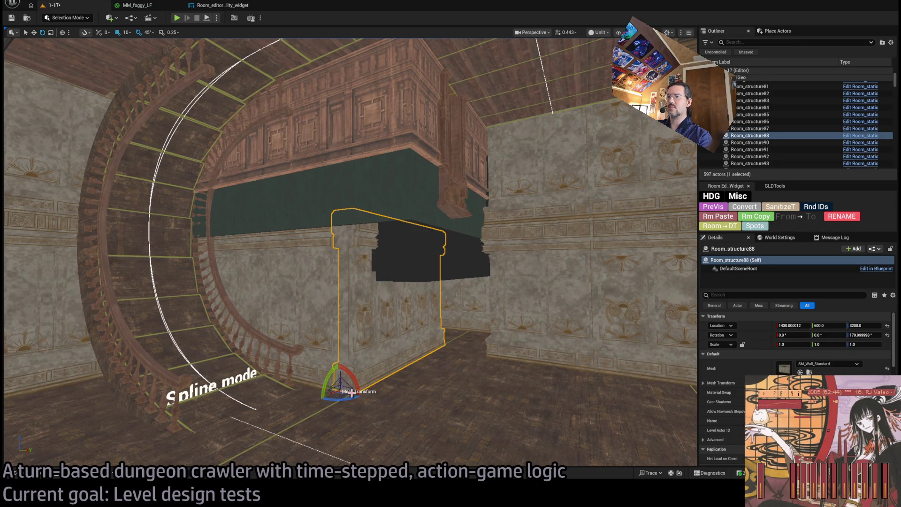
{"action": "scroll", "coordinate": [368, 400], "scroll_direction": "up", "scroll_amount": 3}
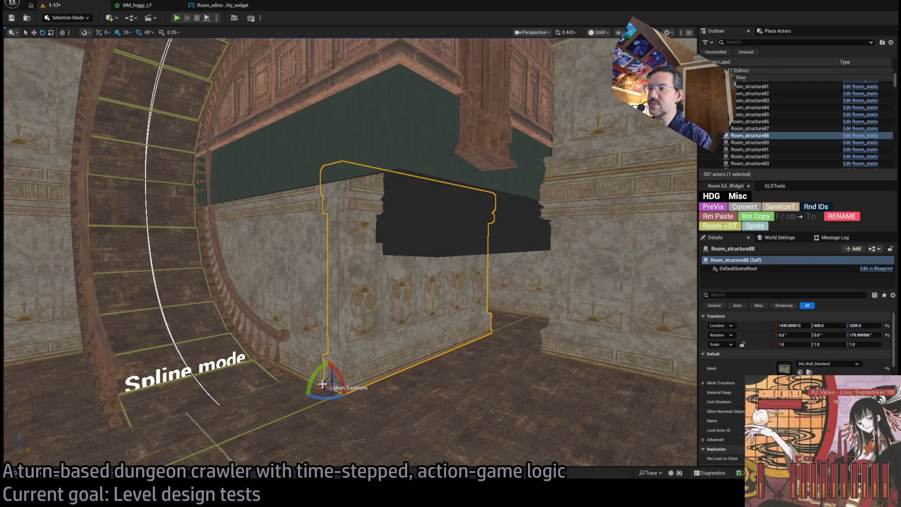
{"action": "mouse_move", "coordinate": [321, 382]}
{"action": "left_mouse_down"}
{"action": "mouse_move", "coordinate": [337, 368]}
{"action": "mouse_move", "coordinate": [440, 374]}
{"action": "left_mouse_up"}
{"action": "key", "text": "w"}
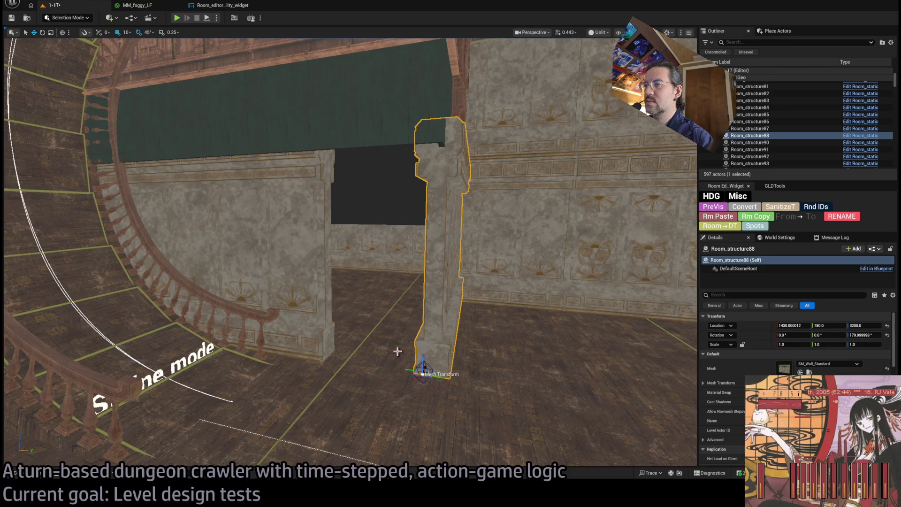
{"action": "key", "text": "ctrl+z"}
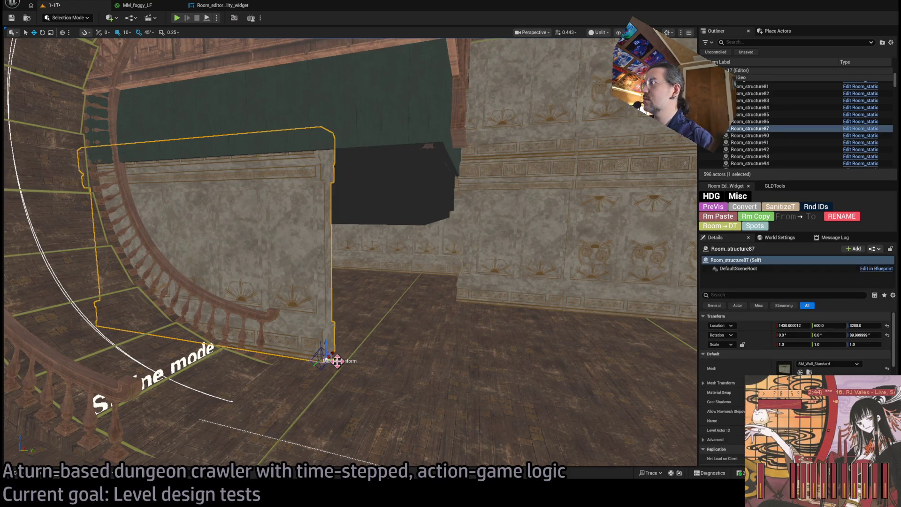
- Rotate the wall to 90° yaw and set its Location X to 1430
{"action": "left_click", "coordinate": [863, 335]}
{"action": "type", "text": "90"}
{"action": "key", "text": "Return"}
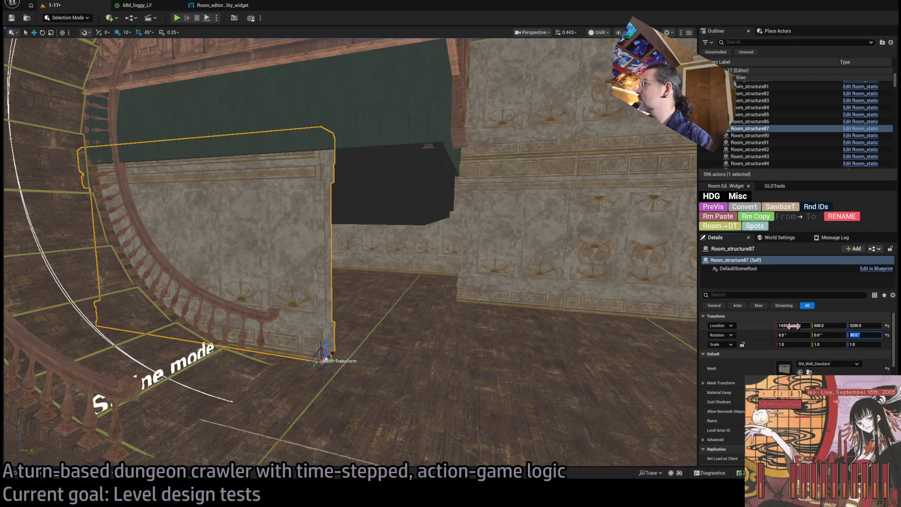
{"action": "key", "text": "Delete"}
{"action": "key", "text": "Delete"}
{"action": "key", "text": "Delete"}
{"action": "key", "text": "Return"}
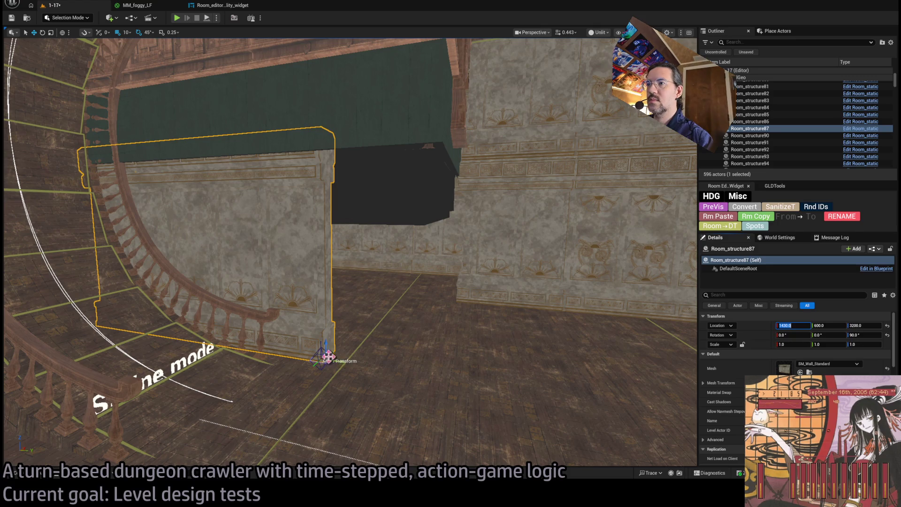
- Alt-drag another wall copy and pull it back to Y 870
{"action": "left_click_drag", "start_coordinate": [338, 360], "coordinate": [679, 413], "text": "alt"}
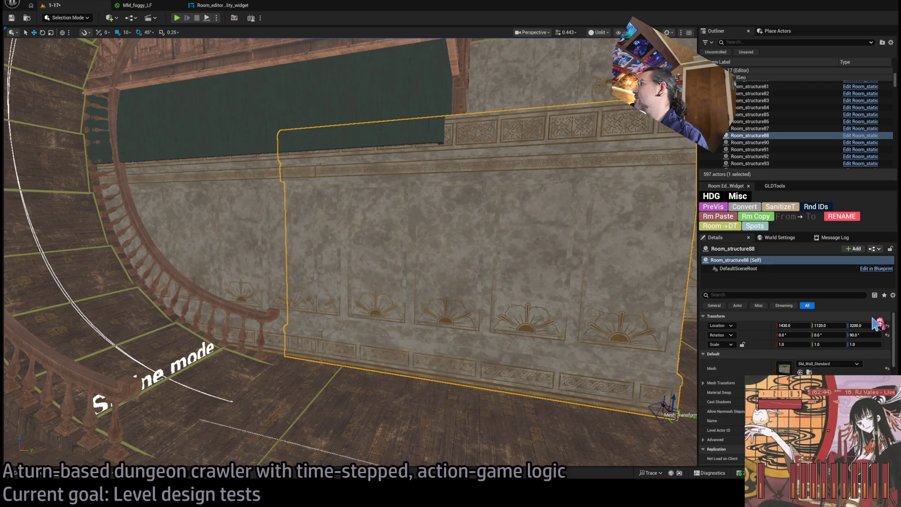
{"action": "left_click_drag", "start_coordinate": [685, 416], "coordinate": [472, 378]}
{"action": "key", "text": "f"}
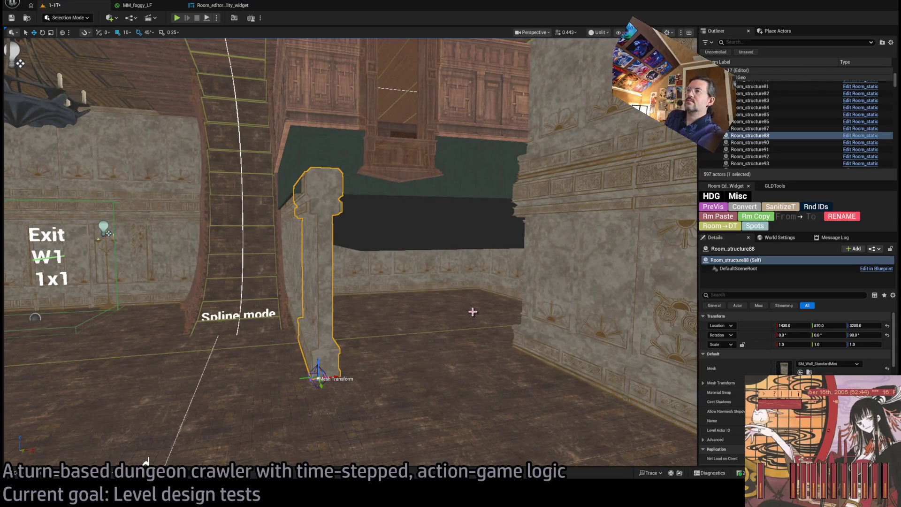
- Duplicate the first wall section turned 180° to face the other way
{"action": "key", "text": "Up"}
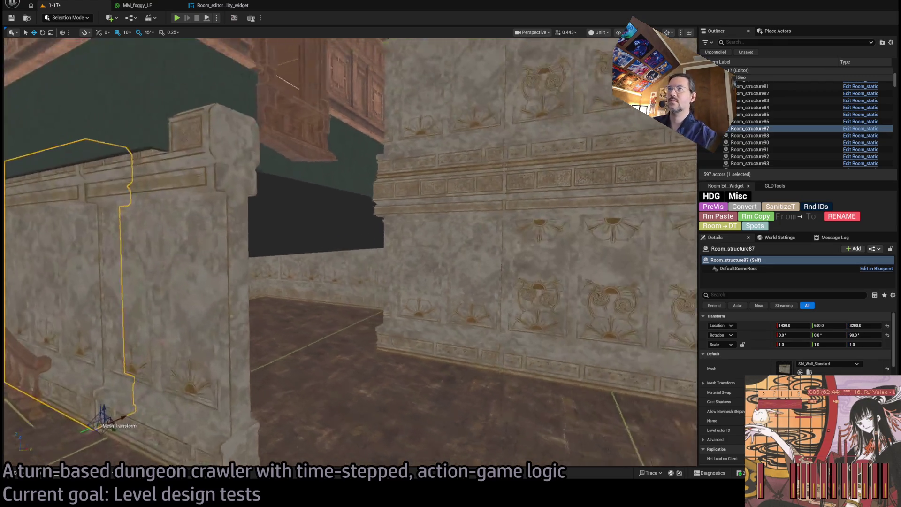
{"action": "key", "text": "e"}
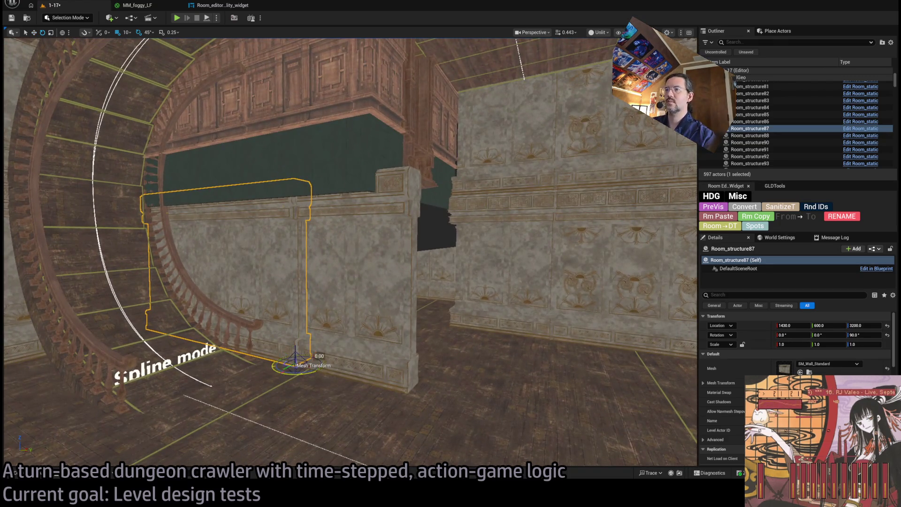
{"action": "key", "text": "ctrl+d"}
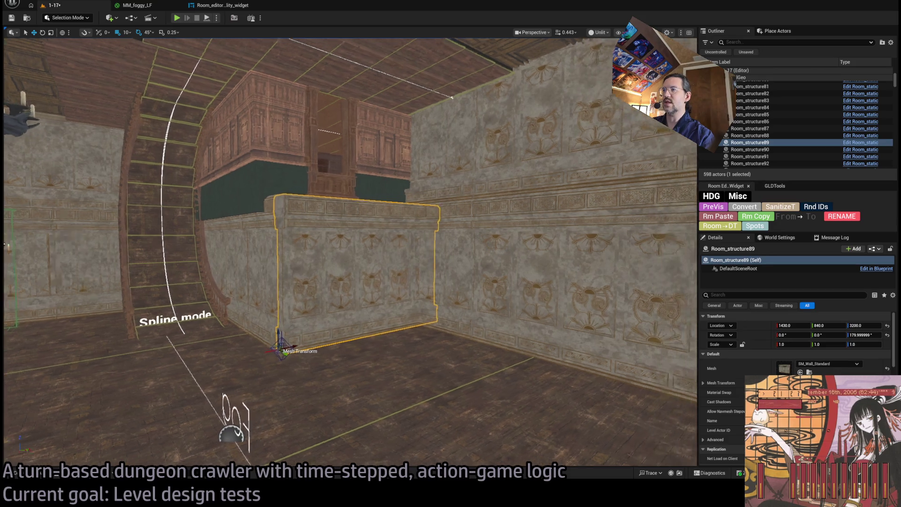
{"action": "key", "text": "f"}
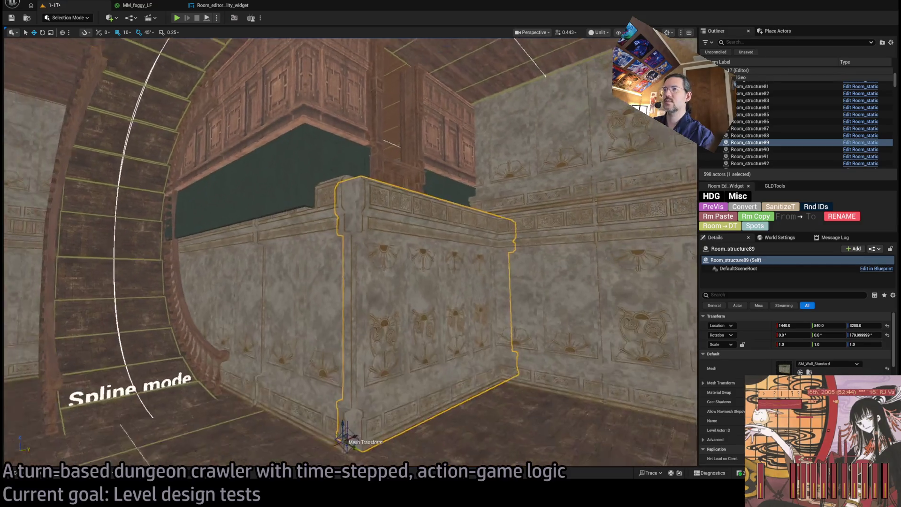
- Select all three wall sections, lower them to about half height, and save the level
{"action": "left_click", "coordinate": [305, 277], "text": "ctrl"}
{"action": "left_click", "coordinate": [246, 281], "text": "ctrl"}
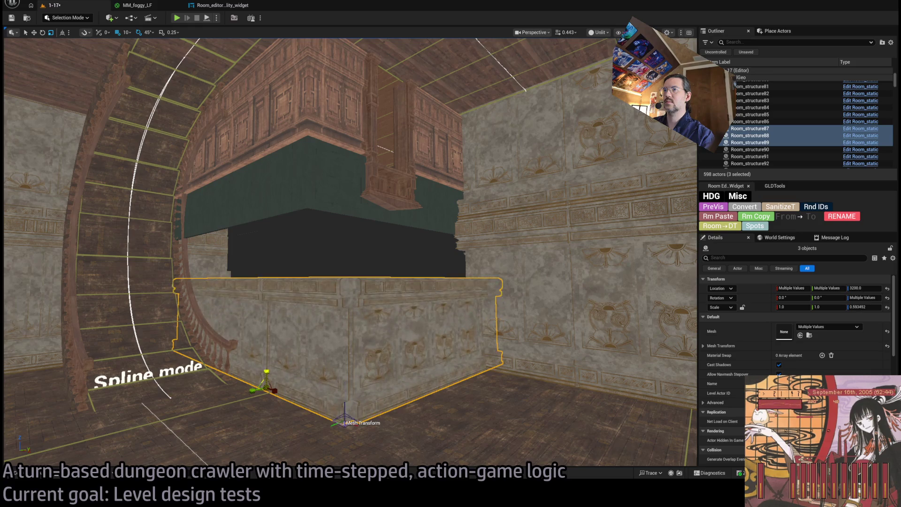
{"action": "mouse_move", "coordinate": [288, 355]}
{"action": "left_mouse_down"}
{"action": "mouse_move", "coordinate": [288, 336]}
{"action": "mouse_move", "coordinate": [338, 257]}
{"action": "left_mouse_up"}
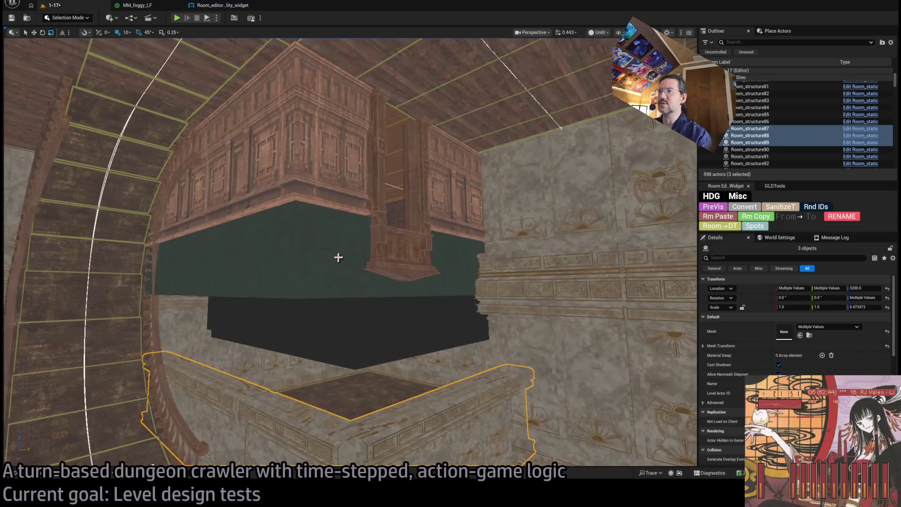
{"action": "key", "text": "ctrl+s"}
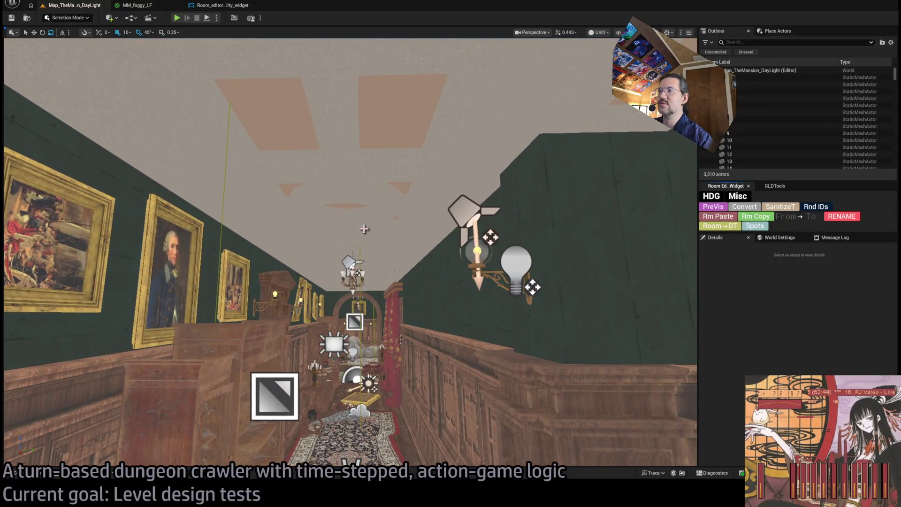
- Select the mansion's ceiling slab together with its three roof-edge trim pieces
{"action": "left_click", "coordinate": [364, 229]}
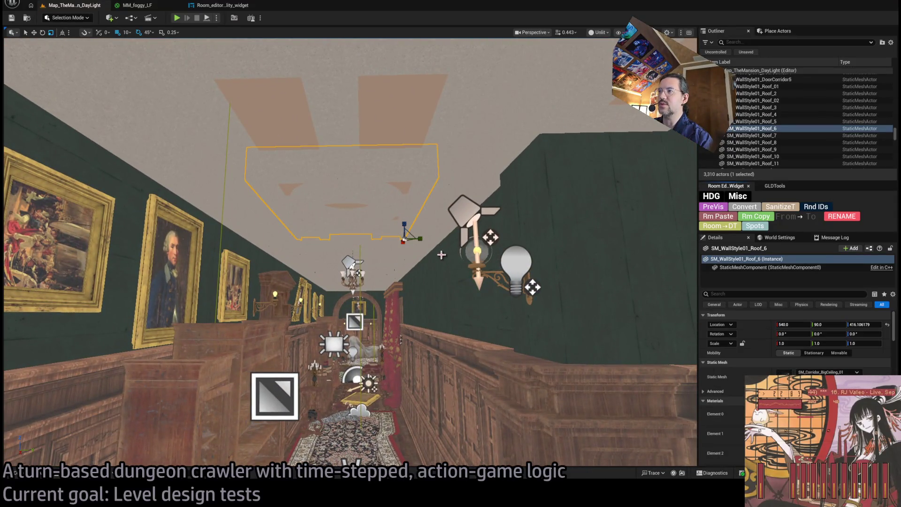
{"action": "left_click", "coordinate": [432, 239]}
{"action": "left_click", "coordinate": [351, 191], "text": "ctrl"}
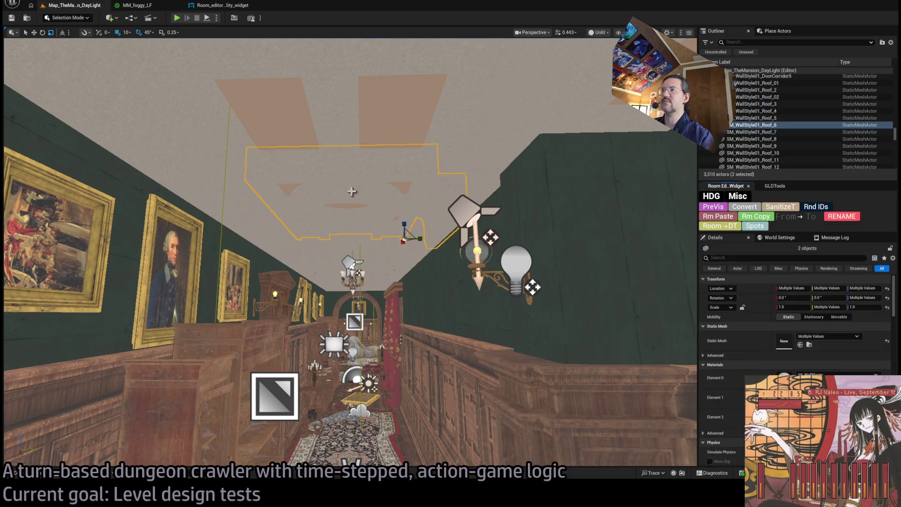
{"action": "left_click", "coordinate": [257, 205], "text": "ctrl"}
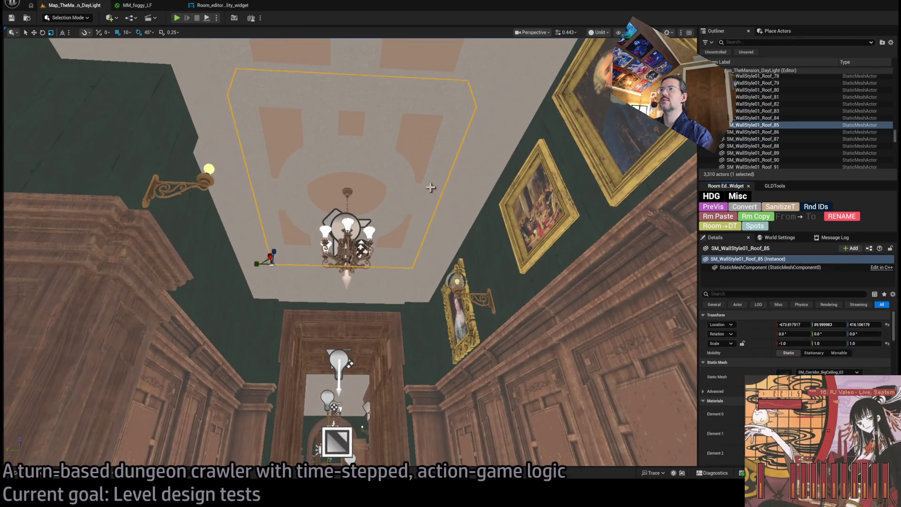
{"action": "left_click", "coordinate": [403, 190]}
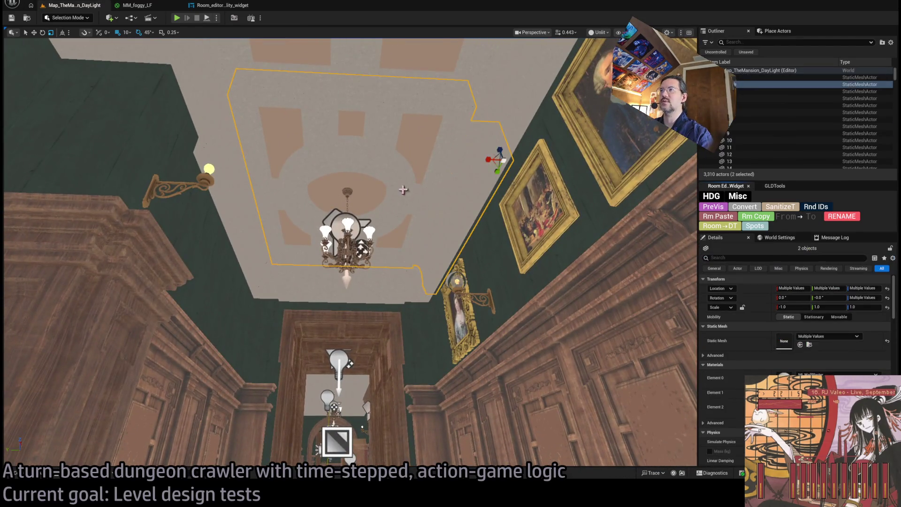
{"action": "left_click", "coordinate": [244, 192], "text": "ctrl"}
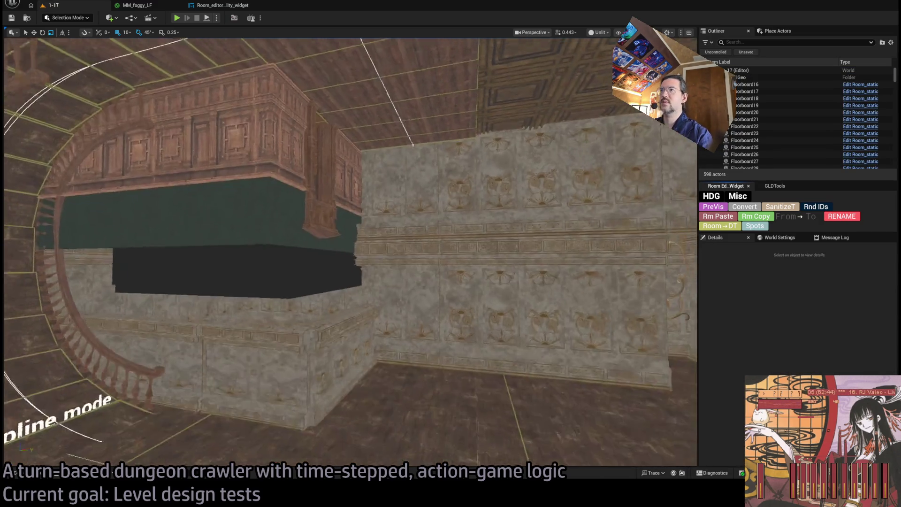
- Paste the copied ceiling slab and two roof-edge trims, then rotate and slide them toward the balcony
{"action": "key", "text": "ctrl+v"}
{"action": "key", "text": "f"}
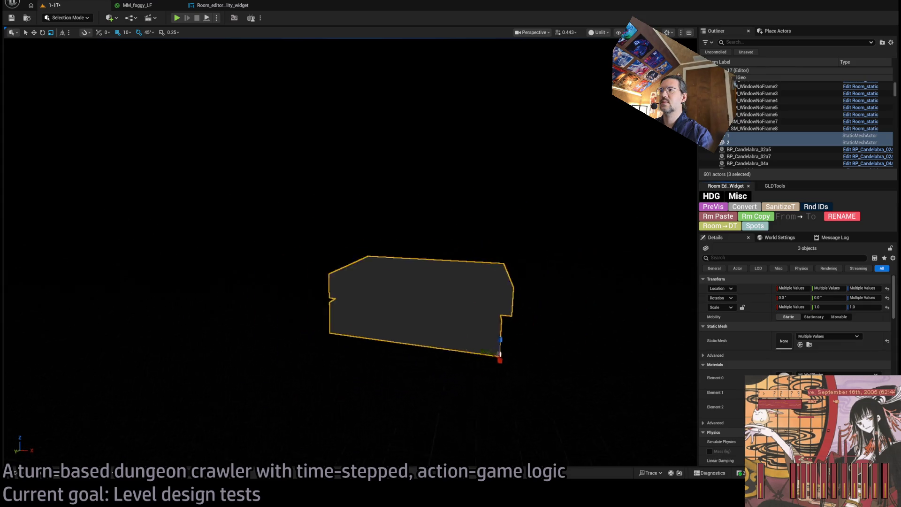
{"action": "scroll", "coordinate": [350, 251], "scroll_direction": "up", "scroll_amount": 3}
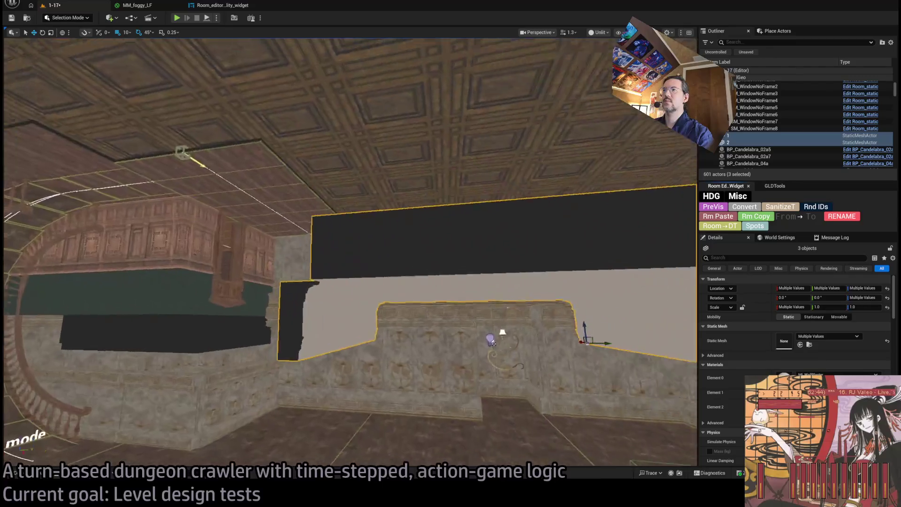
{"action": "left_click_drag", "start_coordinate": [416, 308], "coordinate": [443, 312]}
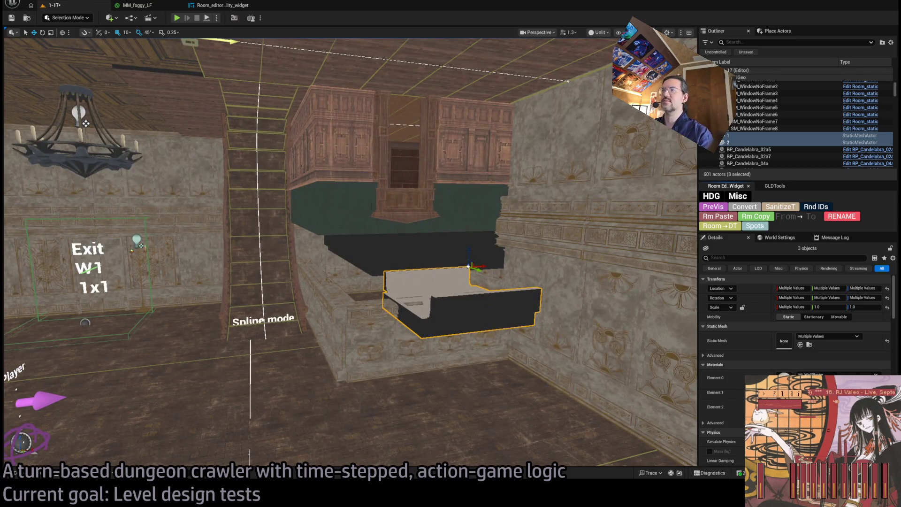
{"action": "mouse_move", "coordinate": [481, 267]}
{"action": "left_mouse_down"}
{"action": "mouse_move", "coordinate": [530, 267]}
{"action": "mouse_move", "coordinate": [504, 283]}
{"action": "mouse_move", "coordinate": [458, 290]}
{"action": "mouse_move", "coordinate": [525, 282]}
{"action": "mouse_move", "coordinate": [455, 303]}
{"action": "mouse_move", "coordinate": [341, 310]}
{"action": "mouse_move", "coordinate": [341, 246]}
{"action": "mouse_move", "coordinate": [336, 263]}
{"action": "mouse_move", "coordinate": [366, 262]}
{"action": "mouse_move", "coordinate": [339, 267]}
{"action": "mouse_move", "coordinate": [378, 288]}
{"action": "left_mouse_up"}
{"action": "scroll", "coordinate": [378, 289], "scroll_direction": "up", "scroll_amount": 5}
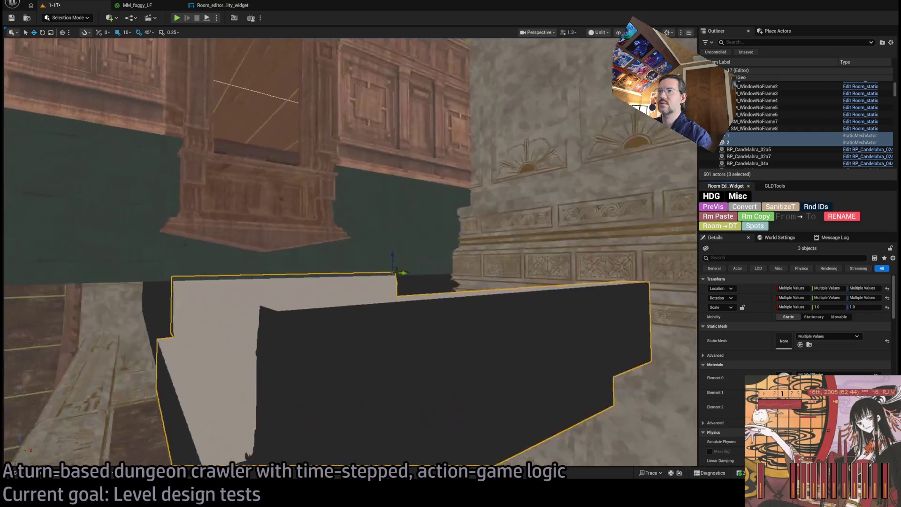
{"action": "mouse_move", "coordinate": [373, 233]}
{"action": "left_mouse_down"}
{"action": "mouse_move", "coordinate": [373, 248]}
{"action": "mouse_move", "coordinate": [374, 233]}
{"action": "left_mouse_up"}
{"action": "mouse_move", "coordinate": [404, 259]}
{"action": "left_mouse_down"}
{"action": "mouse_move", "coordinate": [413, 256]}
{"action": "mouse_move", "coordinate": [403, 260]}
{"action": "mouse_move", "coordinate": [417, 288]}
{"action": "left_mouse_up"}
- Set both roof-edge trims and the ceiling slab to Location Z 3550
{"action": "left_click", "coordinate": [456, 295]}
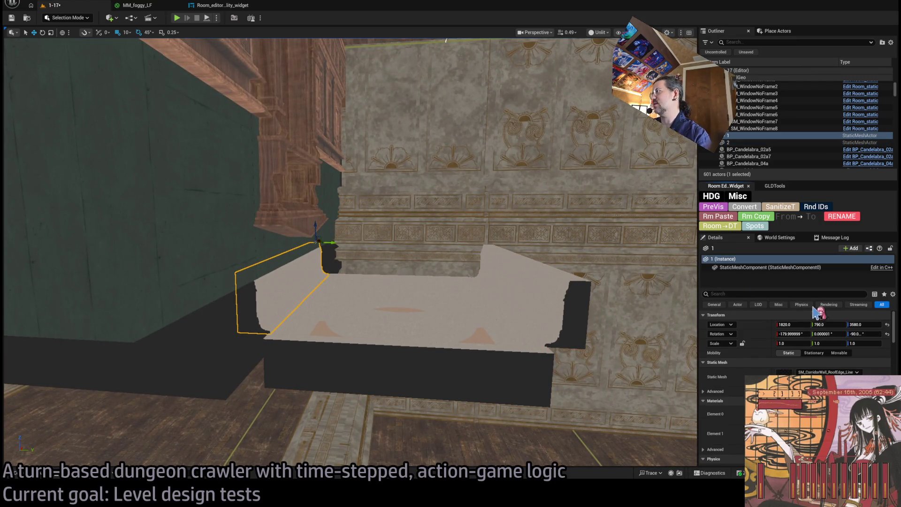
{"action": "left_click", "coordinate": [870, 325]}
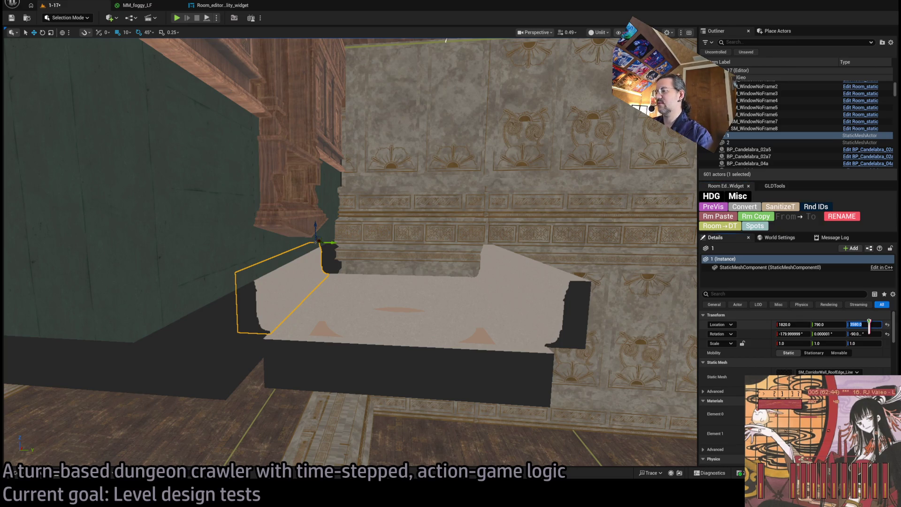
{"action": "type", "text": "3550"}
{"action": "key", "text": "Return"}
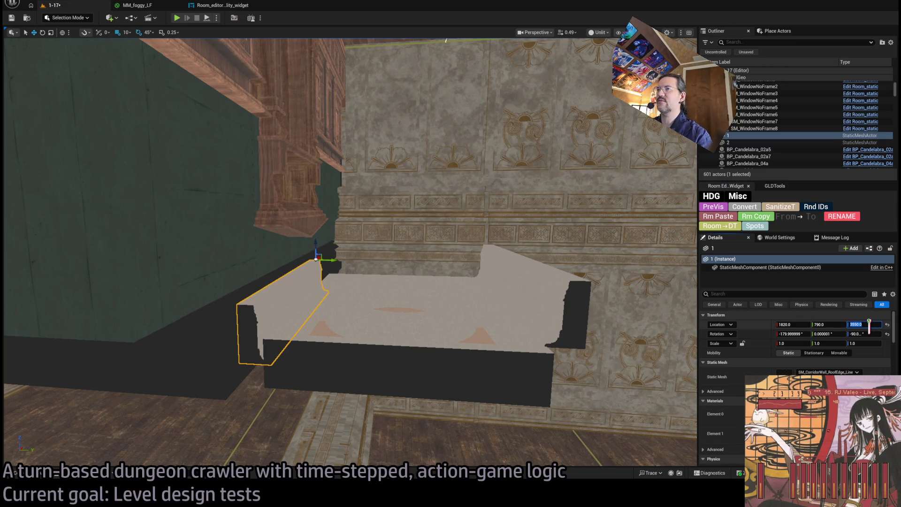
{"action": "left_click", "coordinate": [564, 310]}
{"action": "left_click", "coordinate": [877, 324]}
{"action": "type", "text": "3550"}
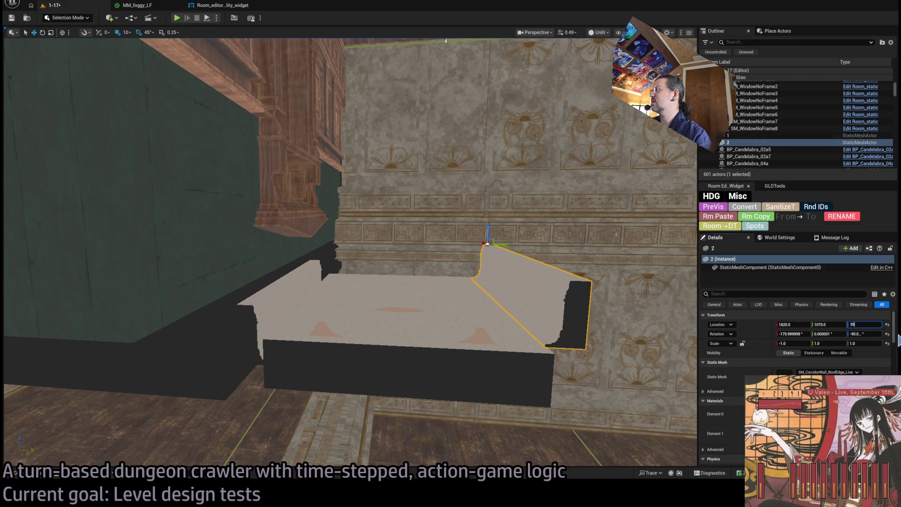
{"action": "key", "text": "Return"}
{"action": "left_click", "coordinate": [535, 321]}
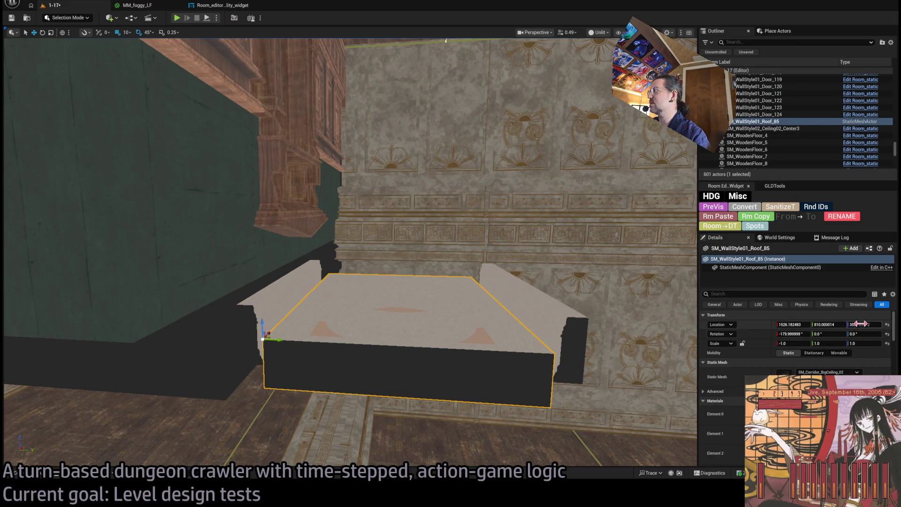
{"action": "key", "text": "Return"}
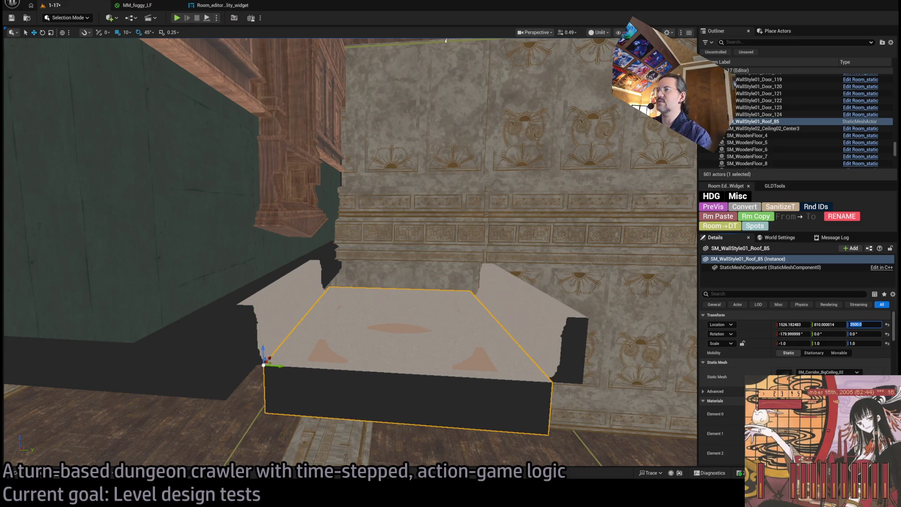
- Set the ceiling slab's Location Y to 810
{"action": "left_click", "coordinate": [304, 309]}
{"action": "key", "text": "Tab"}
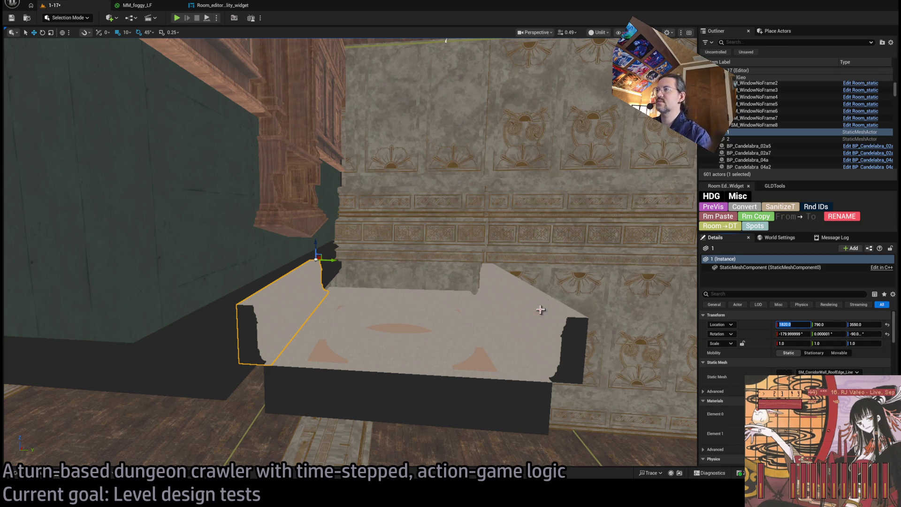
{"action": "left_click", "coordinate": [505, 324], "text": "ctrl"}
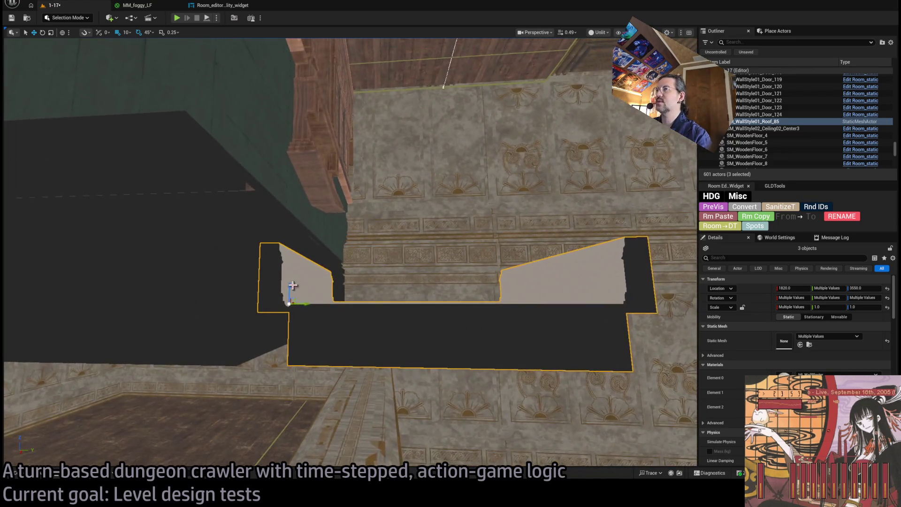
{"action": "left_click", "coordinate": [292, 284]}
{"action": "left_click", "coordinate": [523, 310]}
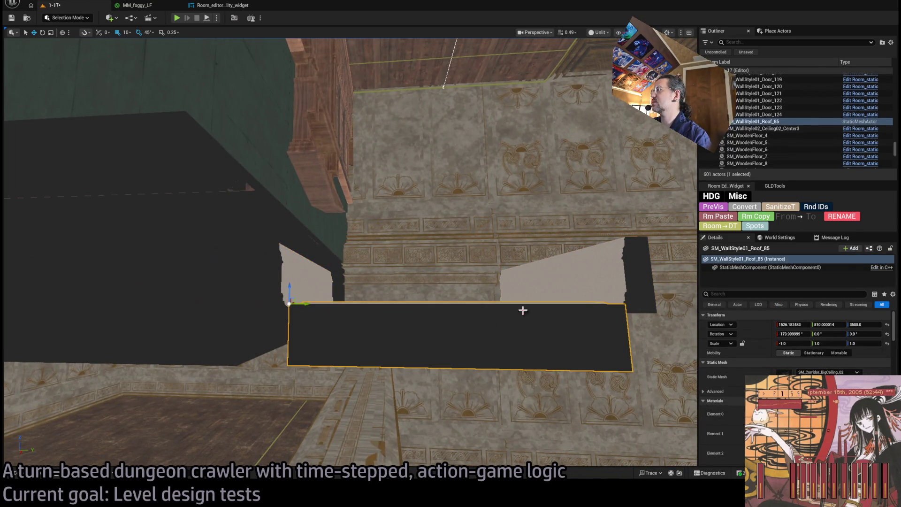
{"action": "left_click", "coordinate": [787, 323]}
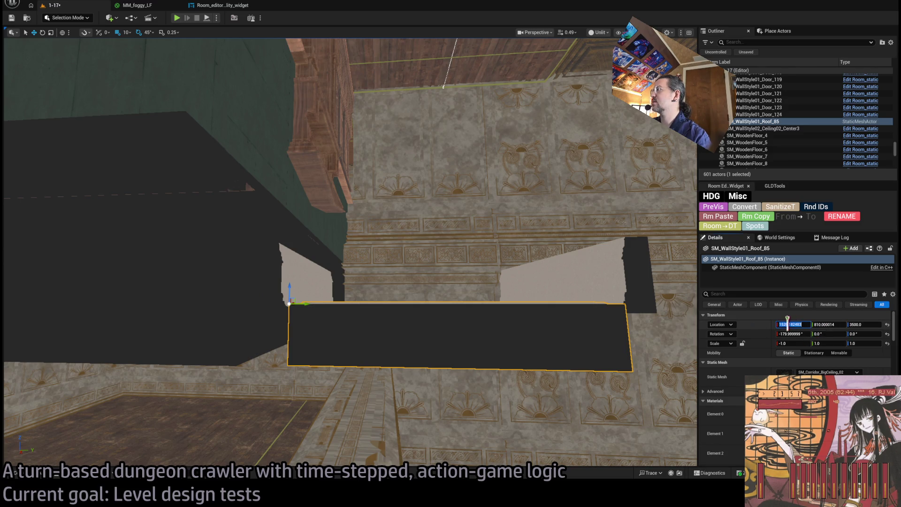
{"action": "left_click", "coordinate": [827, 324]}
{"action": "type", "text": "810"}
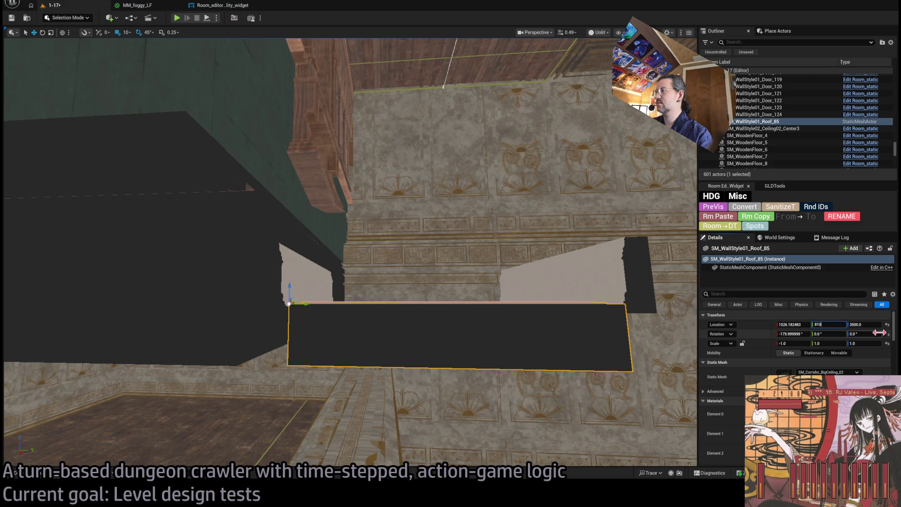
{"action": "key", "text": "Return"}
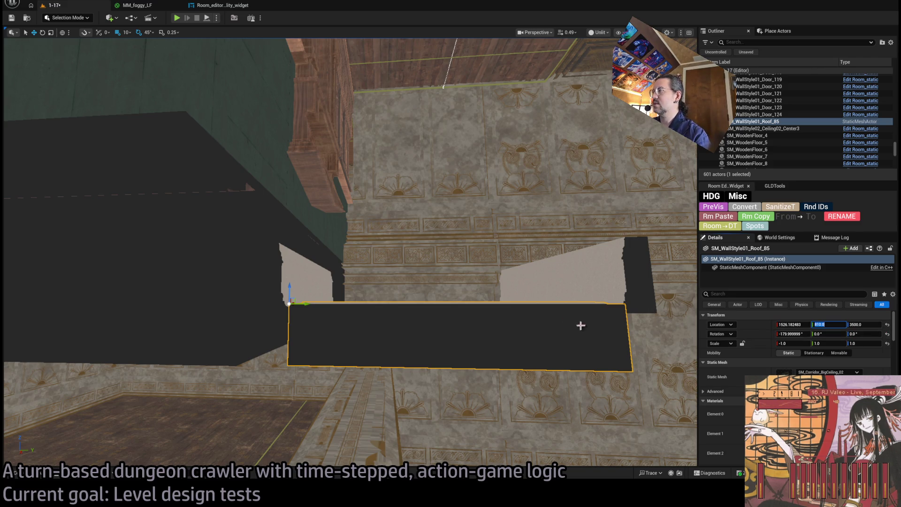
- Set the ceiling slab's Location X to 1540, trying 1530 and 1520 first
{"action": "left_click", "coordinate": [804, 324]}
{"action": "left_click", "coordinate": [804, 323]}
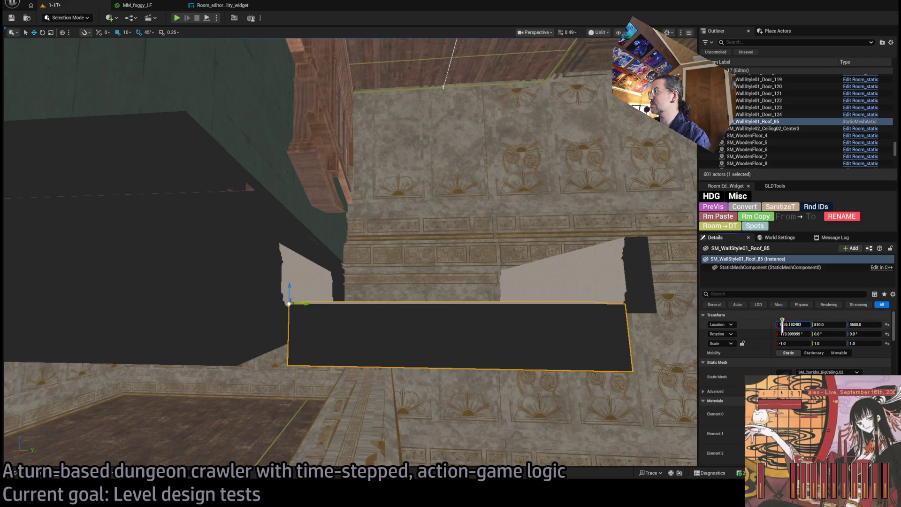
{"action": "key", "text": "ctrl+z"}
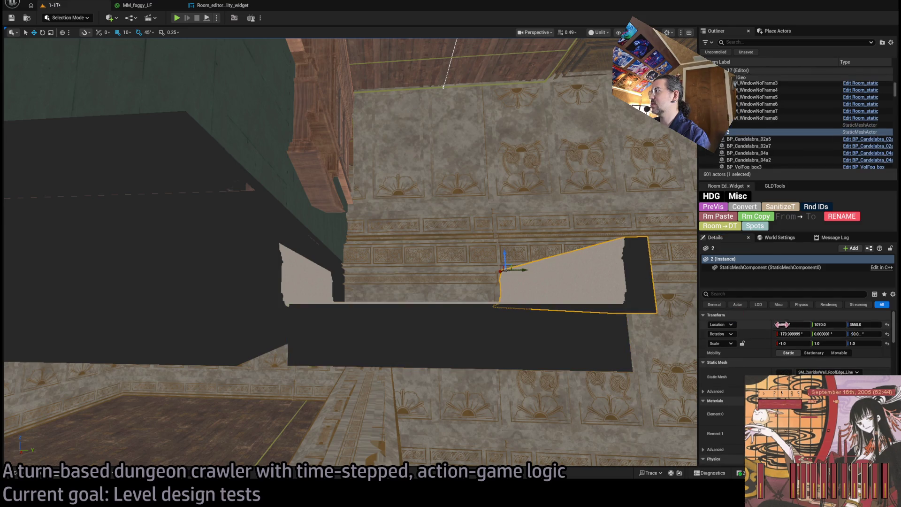
{"action": "key", "text": "ctrl+y"}
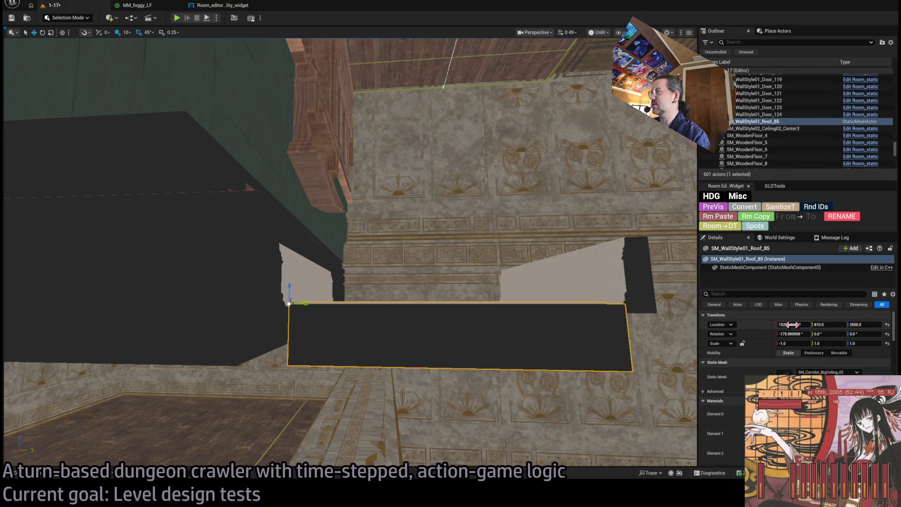
{"action": "mouse_move", "coordinate": [322, 312]}
{"action": "left_mouse_down"}
{"action": "mouse_move", "coordinate": [287, 305]}
{"action": "mouse_move", "coordinate": [300, 305]}
{"action": "mouse_move", "coordinate": [329, 263]}
{"action": "mouse_move", "coordinate": [338, 281]}
{"action": "mouse_move", "coordinate": [370, 290]}
{"action": "mouse_move", "coordinate": [360, 290]}
{"action": "left_mouse_up"}
{"action": "left_click", "coordinate": [793, 324]}
{"action": "type", "text": "1"}
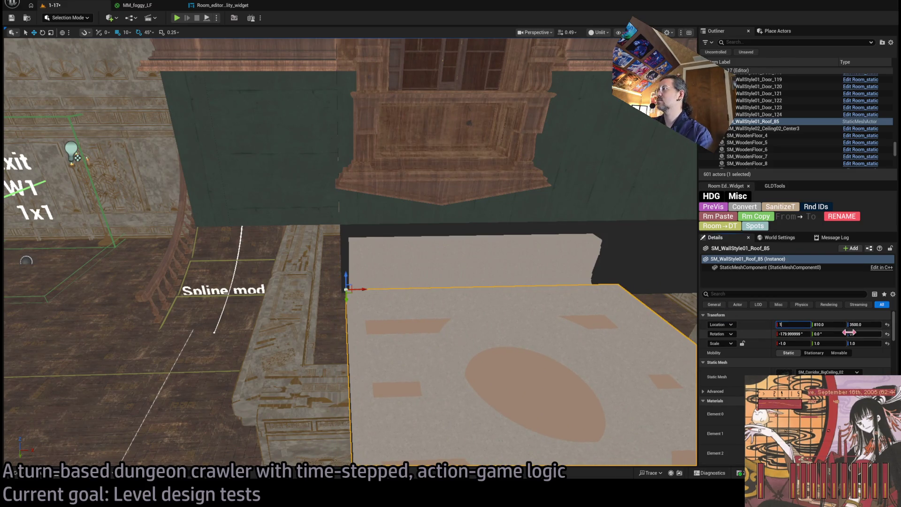
{"action": "type", "text": "530"}
{"action": "key", "text": "Return"}
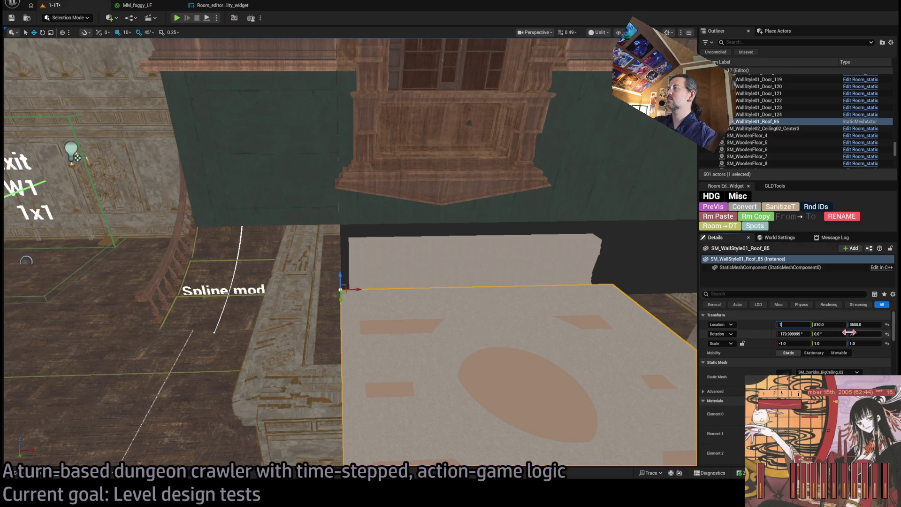
{"action": "type", "text": "520"}
{"action": "key", "text": "Return"}
{"action": "type", "text": "1540"}
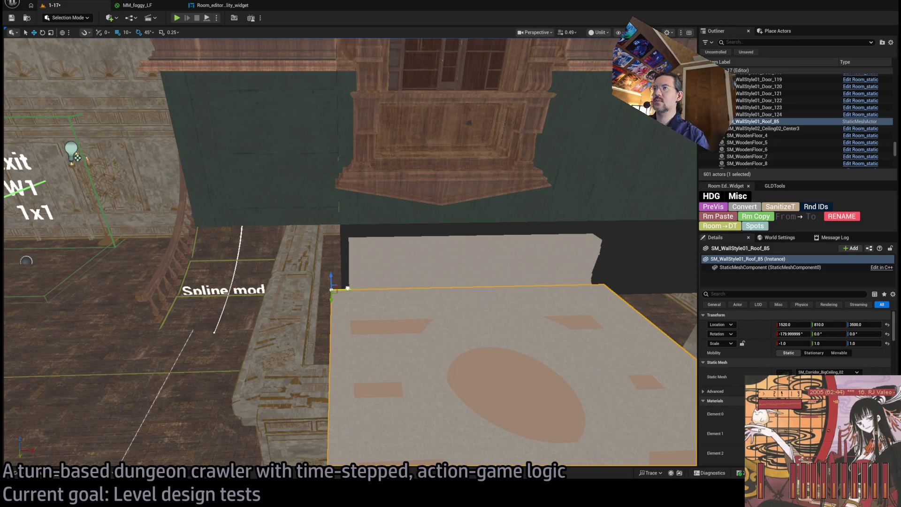
{"action": "key", "text": "Return"}
{"action": "key", "text": "f"}
{"action": "scroll", "coordinate": [455, 338], "scroll_direction": "up", "scroll_amount": 3}
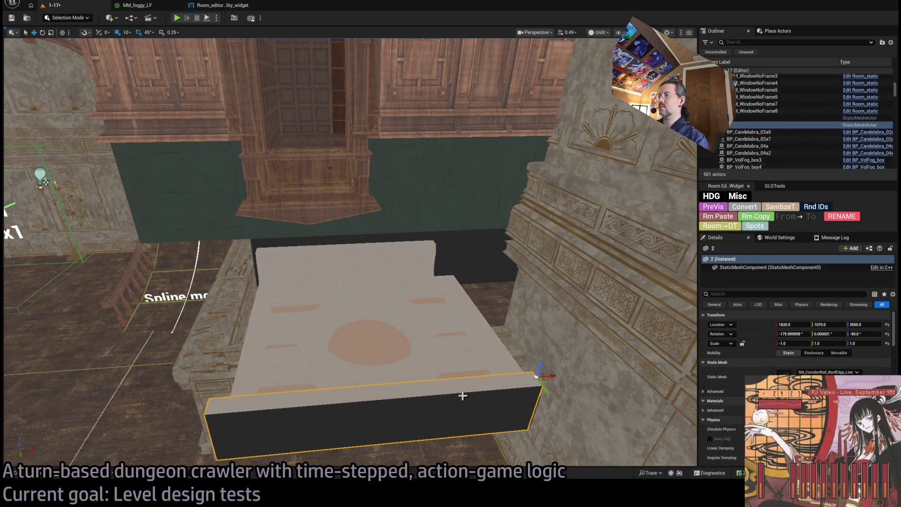
{"action": "left_click", "coordinate": [436, 412]}
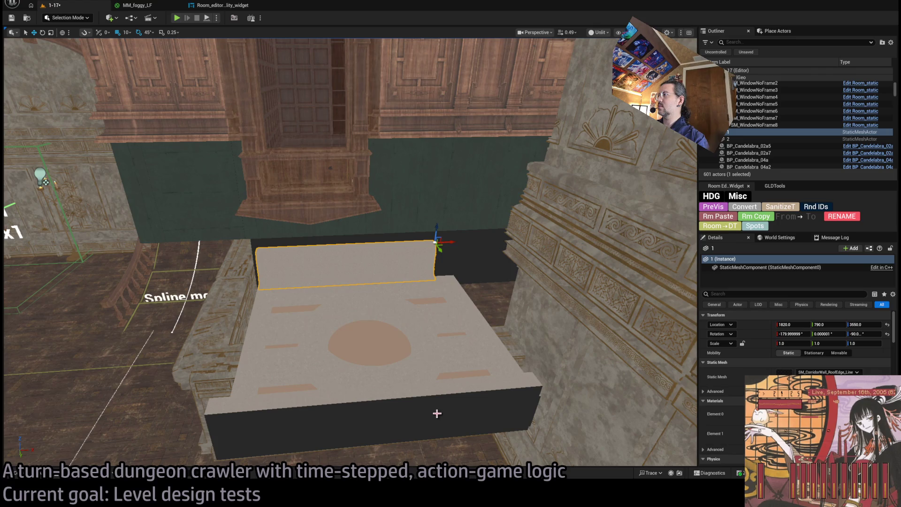
- Orbit around the balcony ceiling, then select the first trim, the slab and the second trim together
{"action": "key", "text": "f"}
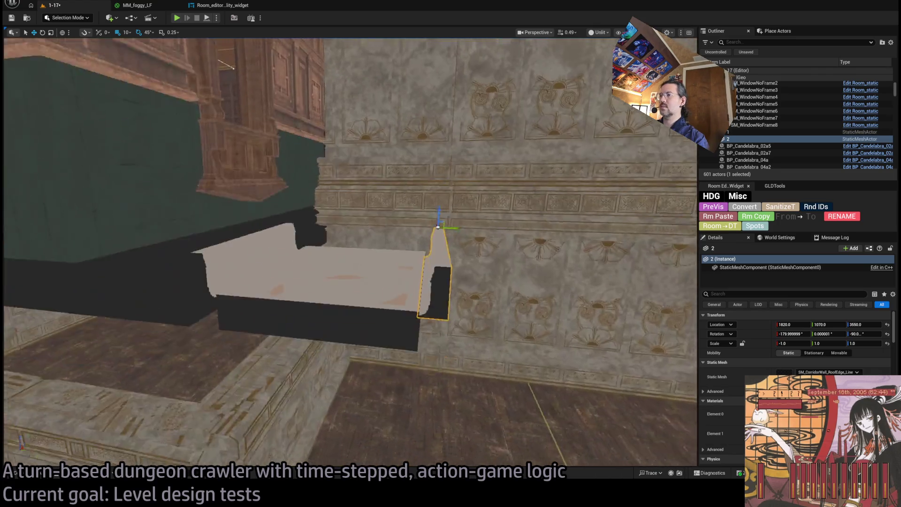
{"action": "left_click_drag", "start_coordinate": [439, 362], "coordinate": [439, 362]}
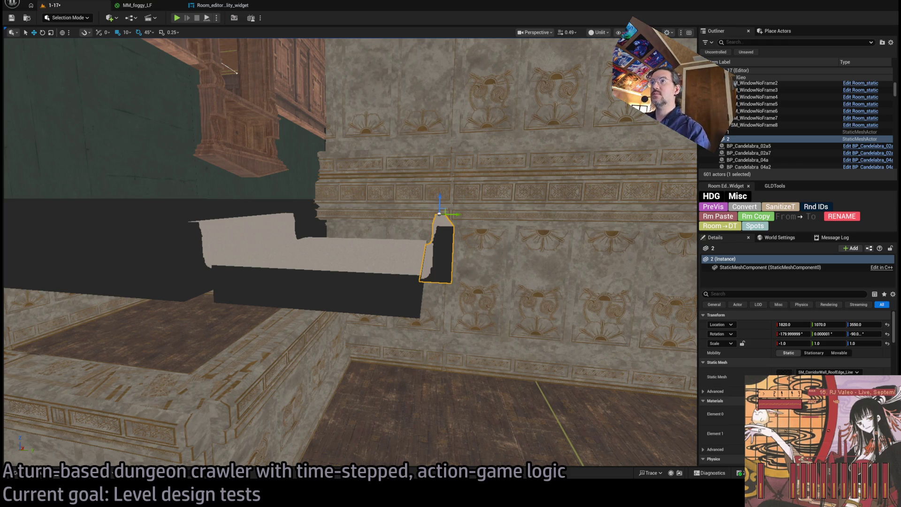
{"action": "left_click_drag", "start_coordinate": [382, 169], "coordinate": [382, 169]}
{"action": "left_click", "coordinate": [416, 228]}
{"action": "mouse_move", "coordinate": [417, 227]}
{"action": "left_mouse_down"}
{"action": "mouse_move", "coordinate": [98, 196]}
{"action": "mouse_move", "coordinate": [418, 214]}
{"action": "left_mouse_up"}
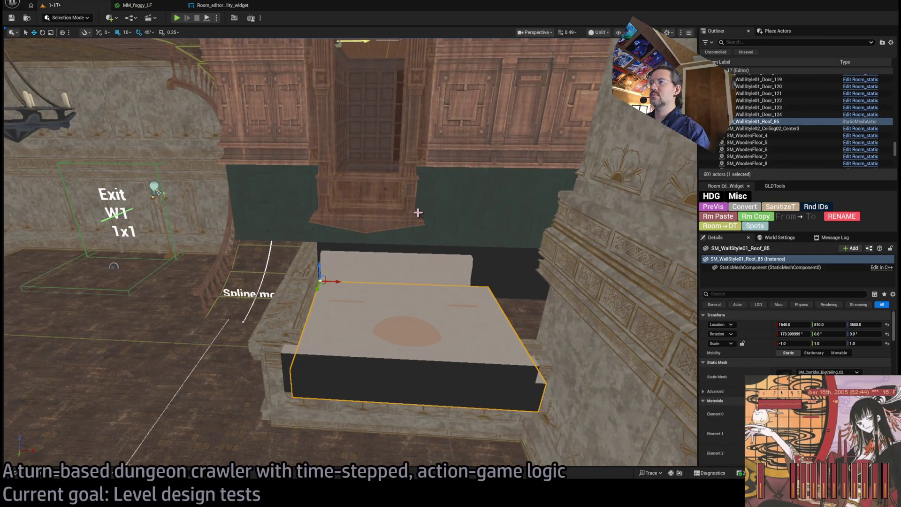
{"action": "left_click", "coordinate": [435, 265]}
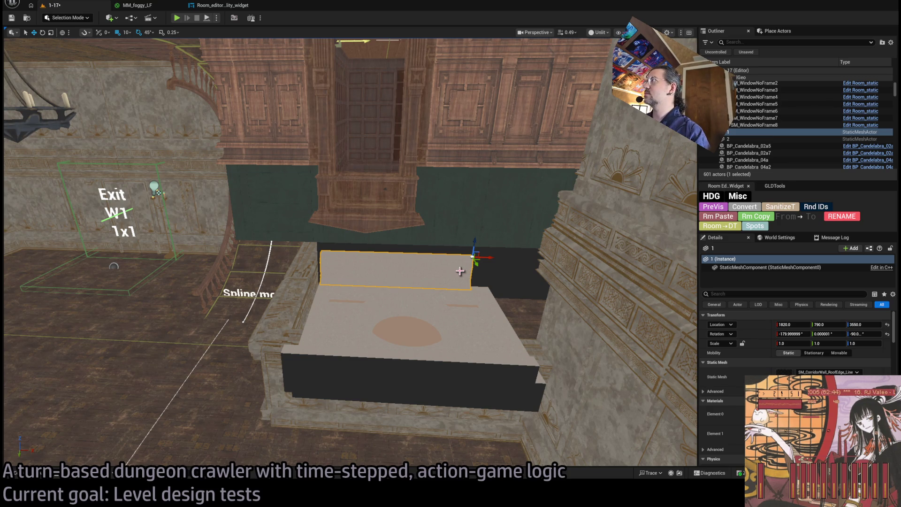
{"action": "left_click", "coordinate": [462, 314], "text": "ctrl"}
{"action": "left_click", "coordinate": [523, 377], "text": "ctrl"}
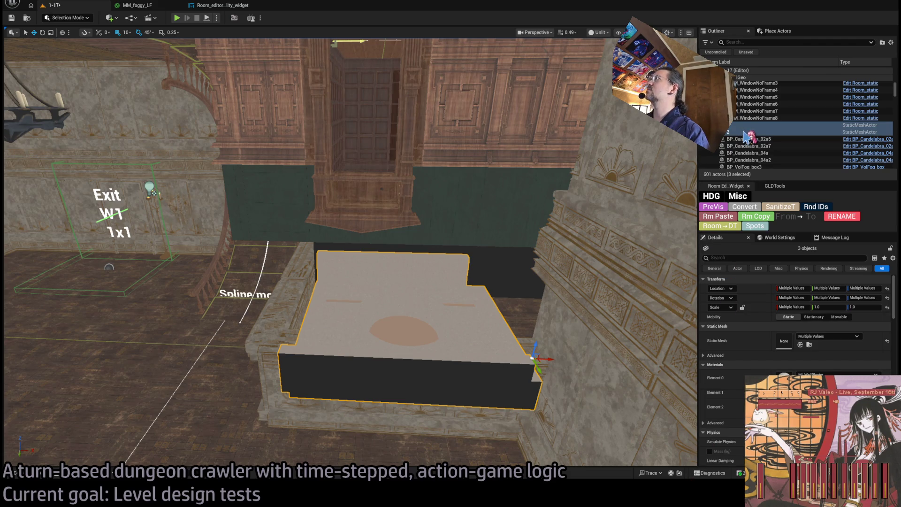
{"action": "scroll", "coordinate": [770, 143], "scroll_direction": "down", "scroll_amount": 2}
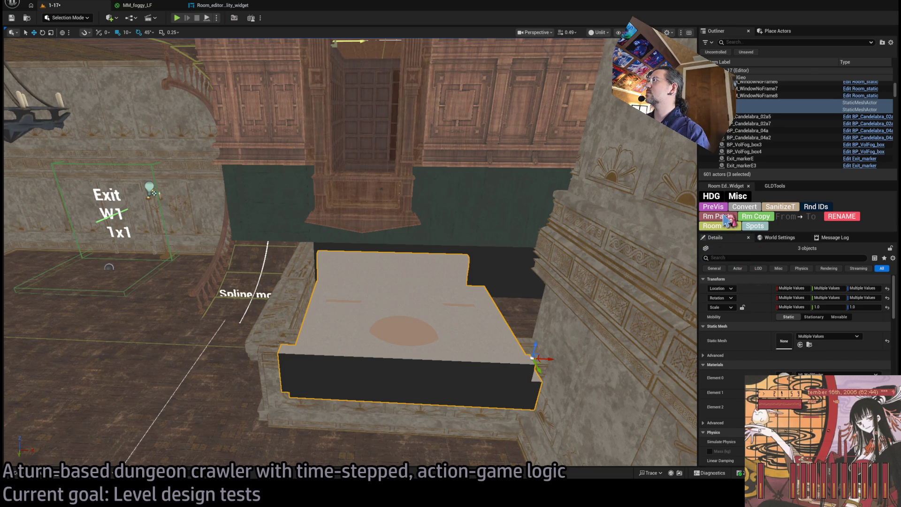
- Convert the three pieces, then round the ceiling slab's X rotation to -180
{"action": "left_click", "coordinate": [743, 208]}
{"action": "left_click", "coordinate": [415, 269]}
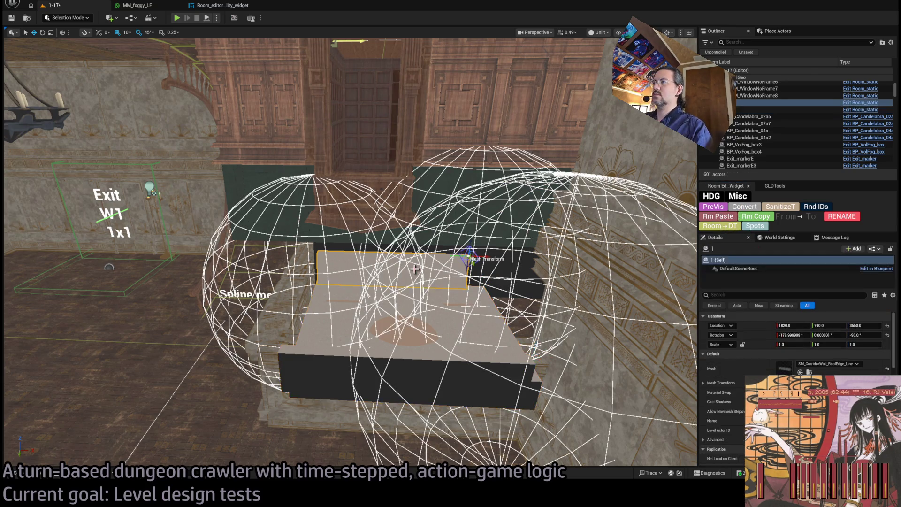
{"action": "left_click", "coordinate": [426, 313]}
{"action": "left_click", "coordinate": [430, 269]}
{"action": "left_click", "coordinate": [431, 293]}
{"action": "left_click", "coordinate": [795, 334]}
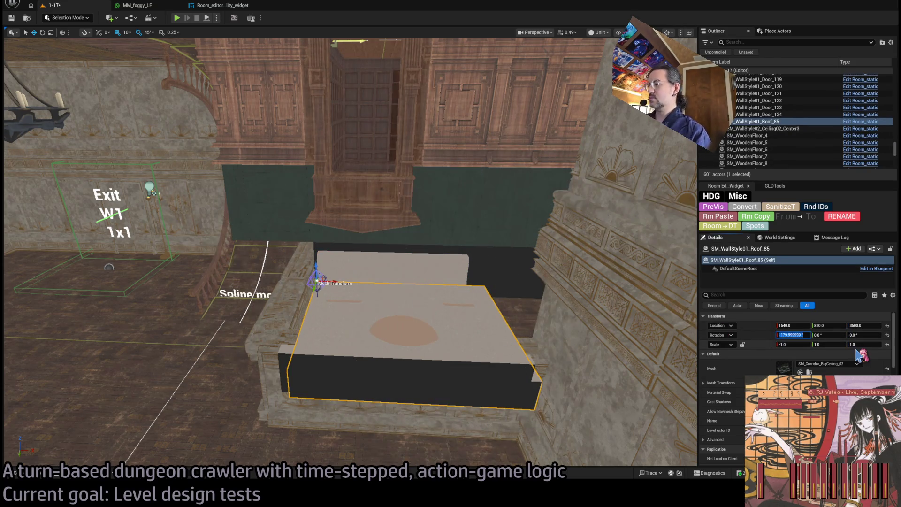
{"action": "type", "text": "-180"}
{"action": "key", "text": "Return"}
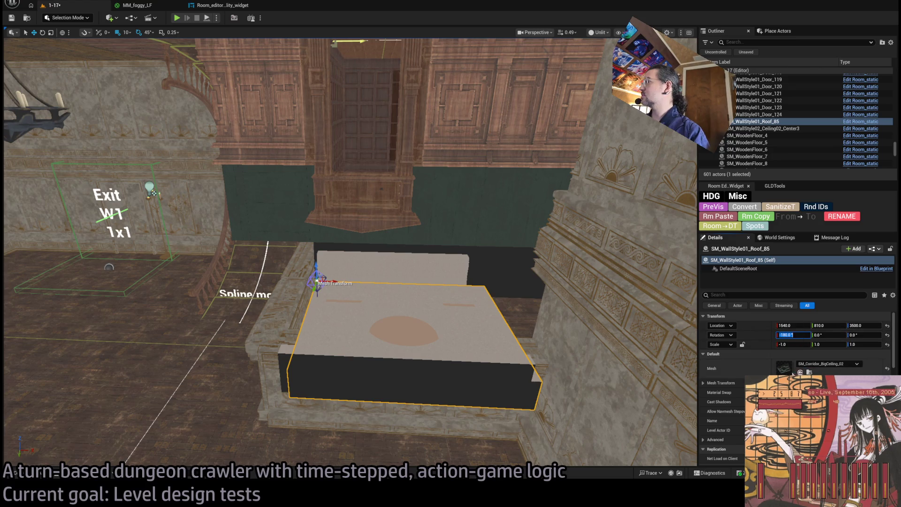
- Rotate the back roof-edge trim to 180, 0, 270
{"action": "left_click", "coordinate": [443, 272]}
{"action": "left_click", "coordinate": [793, 335]}
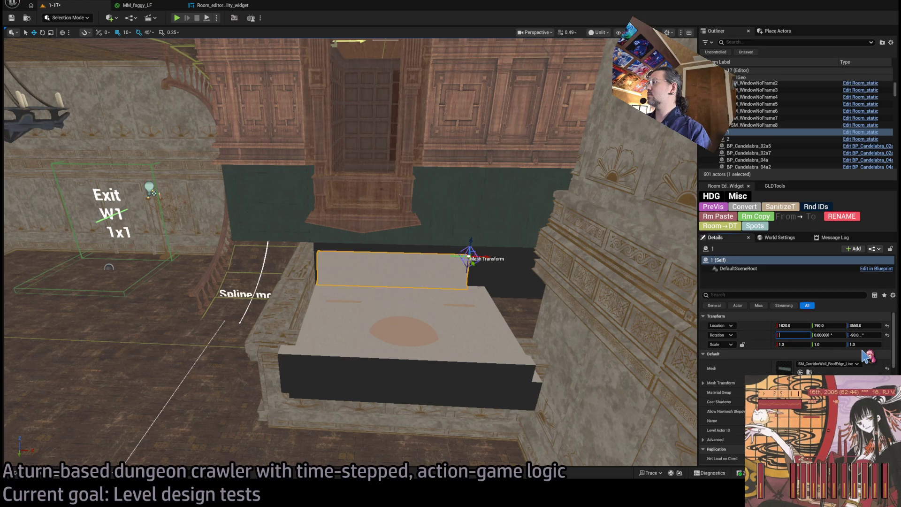
{"action": "type", "text": "180"}
{"action": "key", "text": "Tab"}
{"action": "type", "text": "0"}
{"action": "key", "text": "Tab"}
{"action": "type", "text": "0"}
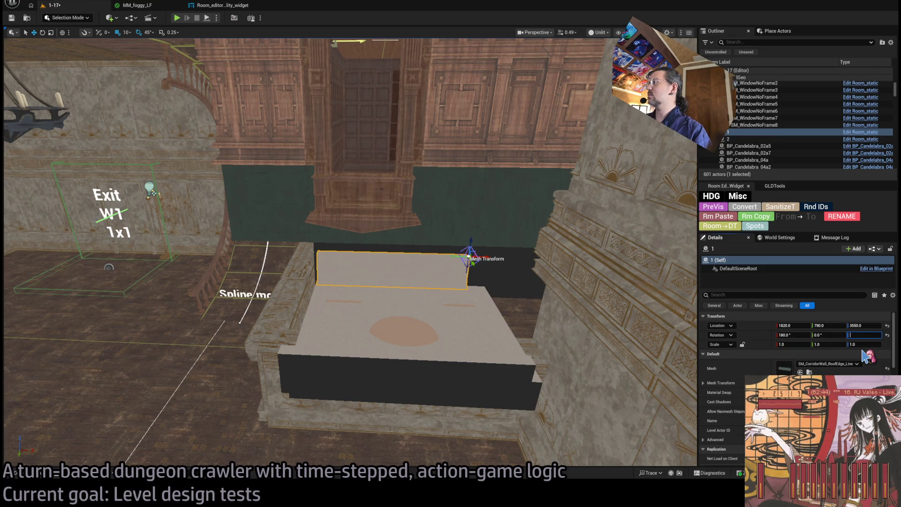
{"action": "type", "text": "170"}
{"action": "key", "text": "Return"}
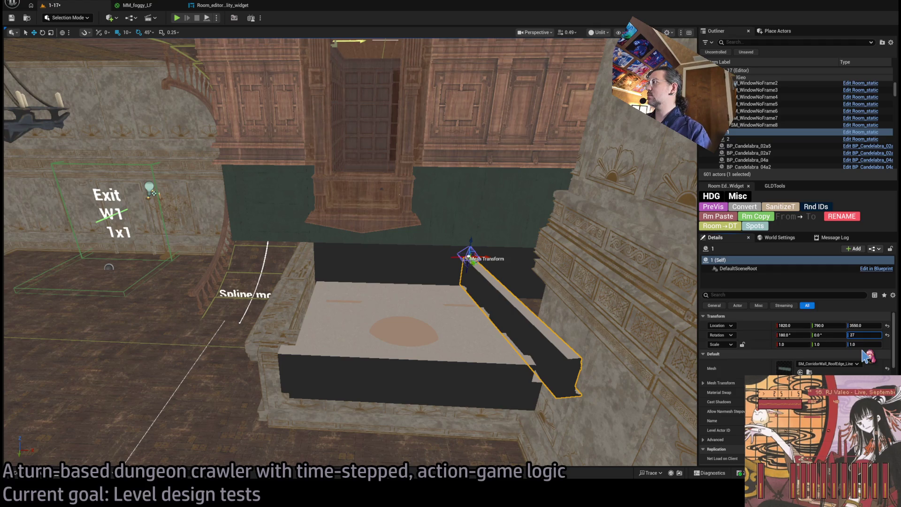
{"action": "key", "text": "Return"}
- Rotate the front roof-edge trim to 180, 0, 270, compare the pieces, and save the level
{"action": "left_click", "coordinate": [484, 378]}
{"action": "left_click", "coordinate": [794, 335]}
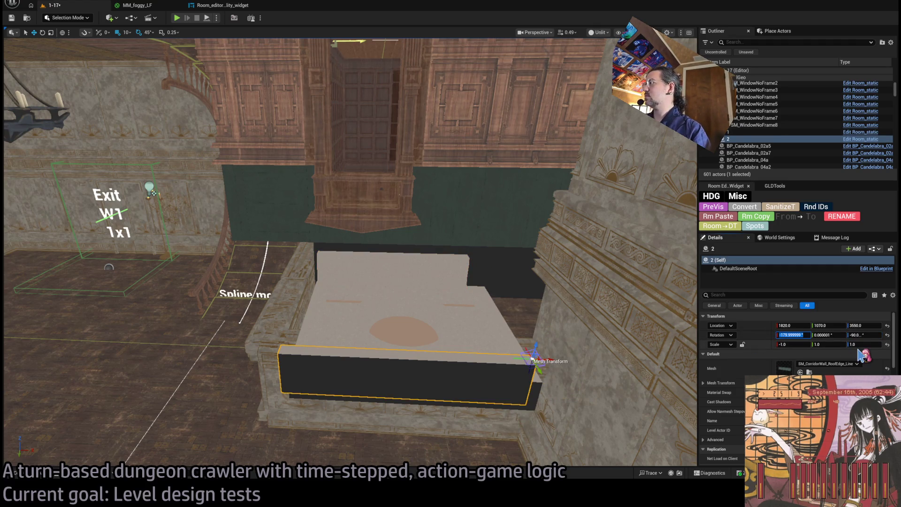
{"action": "type", "text": "80"}
{"action": "key", "text": "Tab"}
{"action": "type", "text": "0"}
{"action": "key", "text": "Tab"}
{"action": "type", "text": "270"}
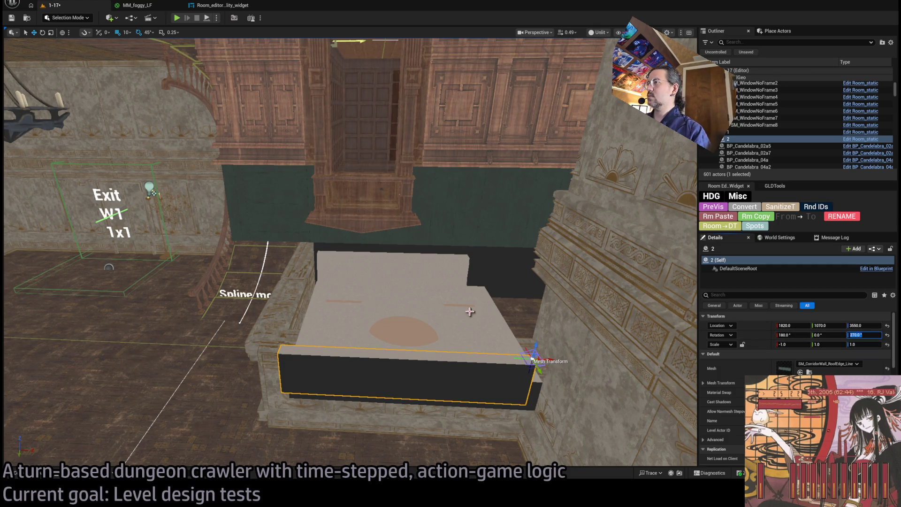
{"action": "left_click", "coordinate": [469, 311]}
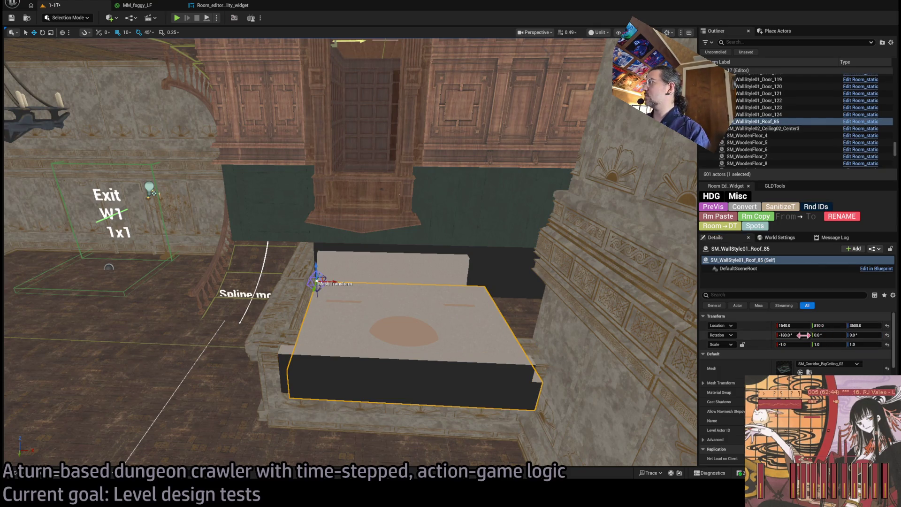
{"action": "left_click", "coordinate": [429, 272]}
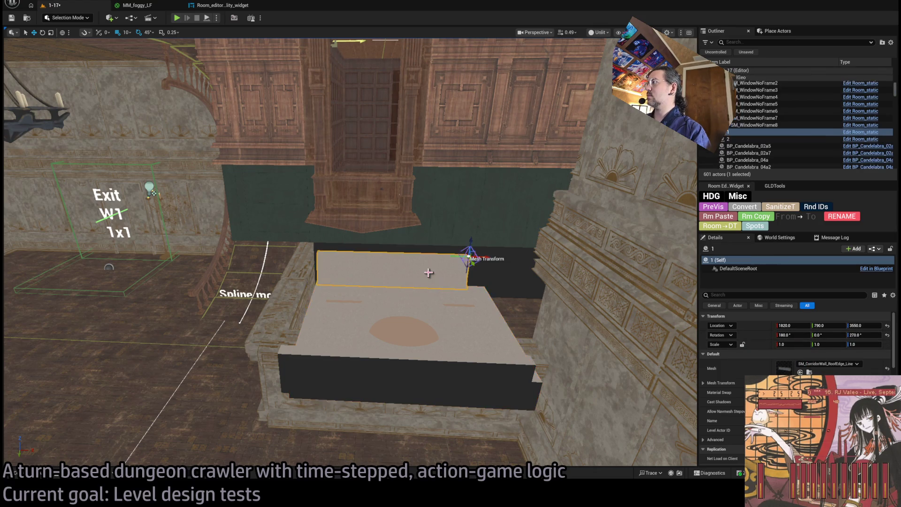
{"action": "left_click", "coordinate": [463, 367]}
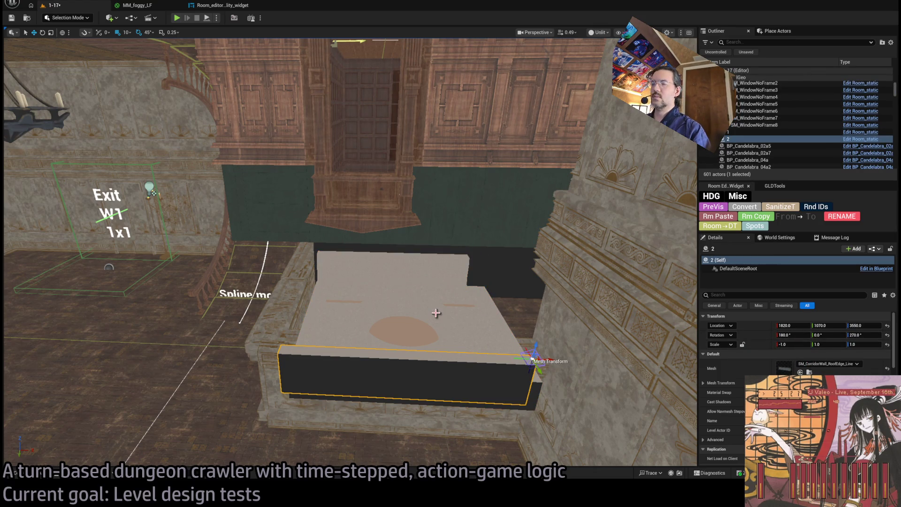
{"action": "key", "text": "ctrl+s"}
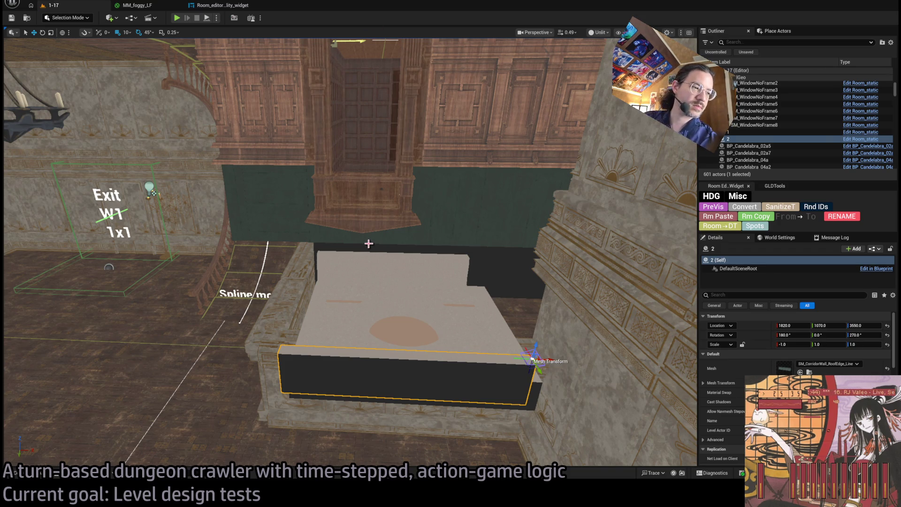
- Select the ceiling slab and use Ctrl+B to find its mesh in the StaticMeshes folder
{"action": "mouse_move", "coordinate": [413, 398]}
{"action": "left_mouse_down"}
{"action": "mouse_move", "coordinate": [404, 390]}
{"action": "mouse_move", "coordinate": [408, 376]}
{"action": "mouse_move", "coordinate": [413, 384]}
{"action": "mouse_move", "coordinate": [439, 335]}
{"action": "left_mouse_up"}
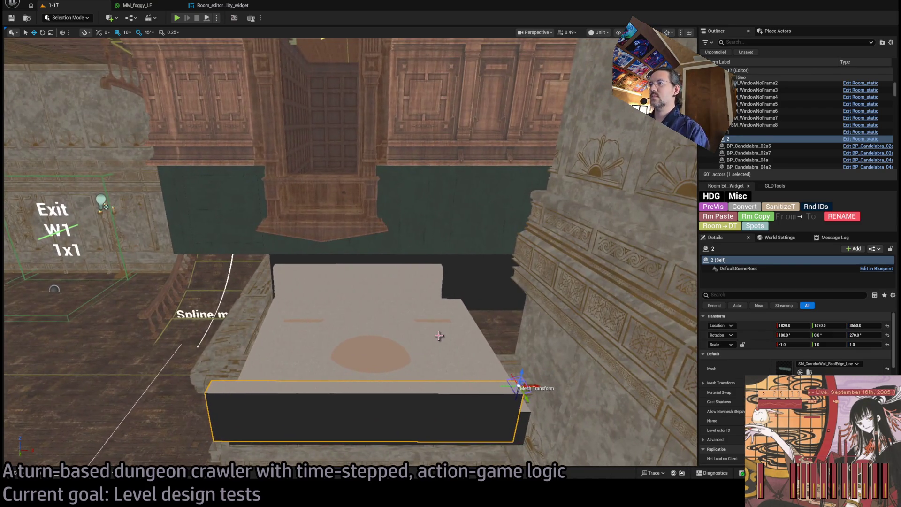
{"action": "left_click_drag", "start_coordinate": [442, 325], "coordinate": [443, 347]}
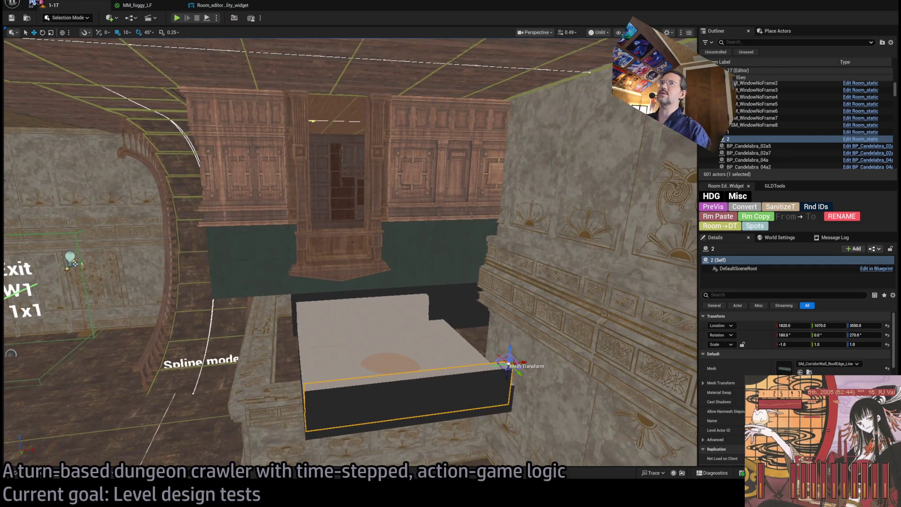
{"action": "left_click", "coordinate": [374, 310]}
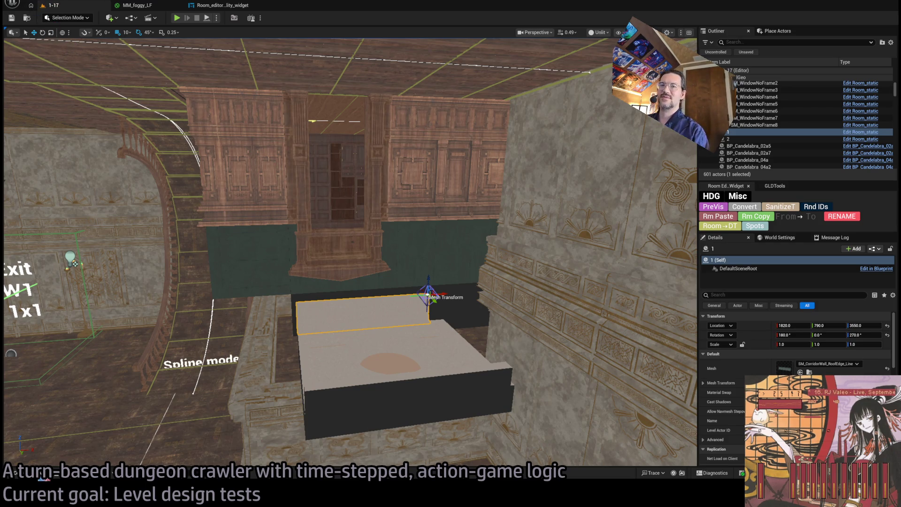
{"action": "left_click", "coordinate": [15, 473]}
{"action": "left_click", "coordinate": [15, 473]}
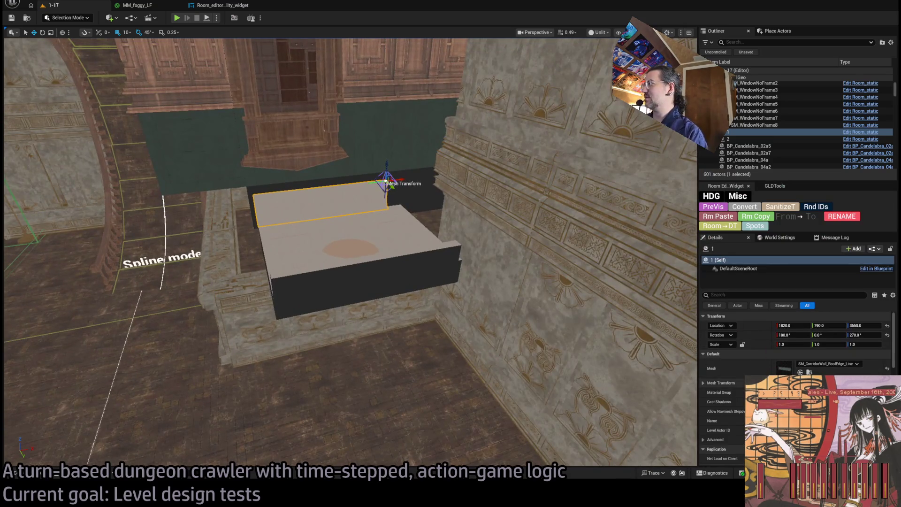
{"action": "left_click", "coordinate": [360, 234]}
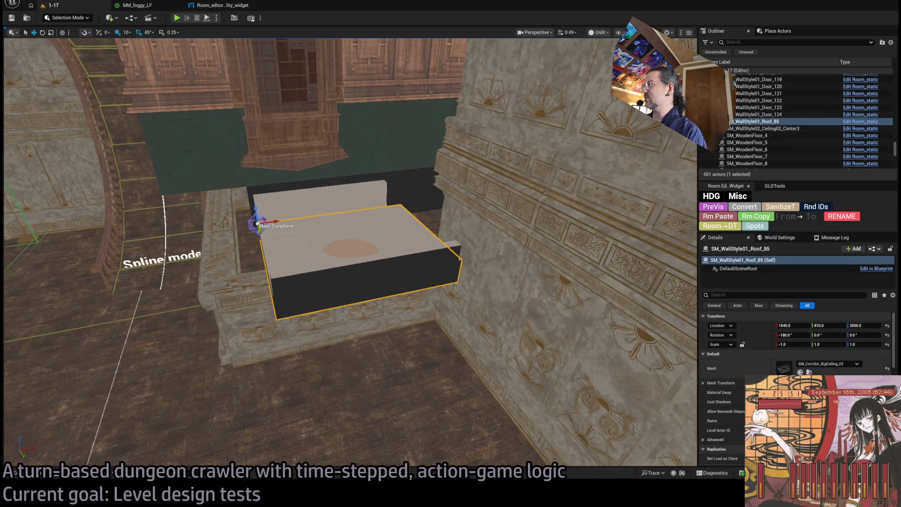
{"action": "key", "text": "ctrl+b"}
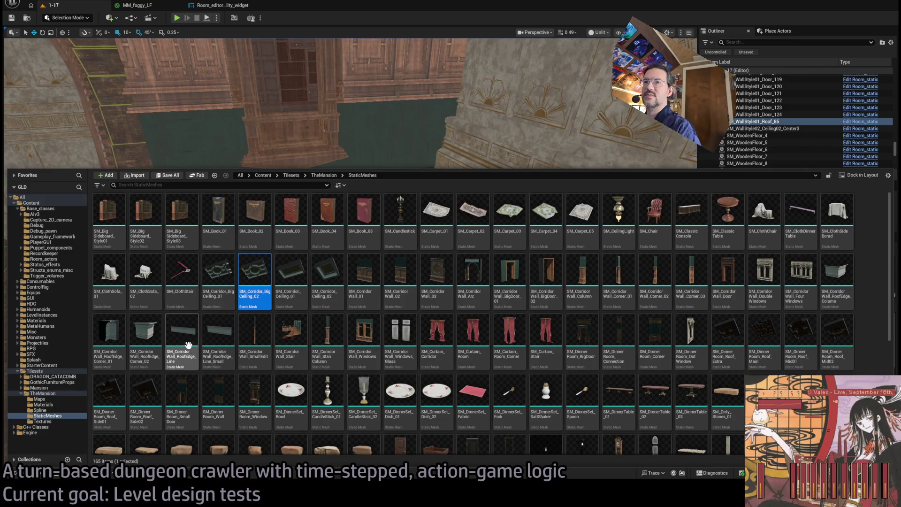
- Select the back trim piece and locate its roof-edge mesh in the Content Drawer
{"action": "left_click", "coordinate": [351, 162]}
{"action": "left_click", "coordinate": [367, 195]}
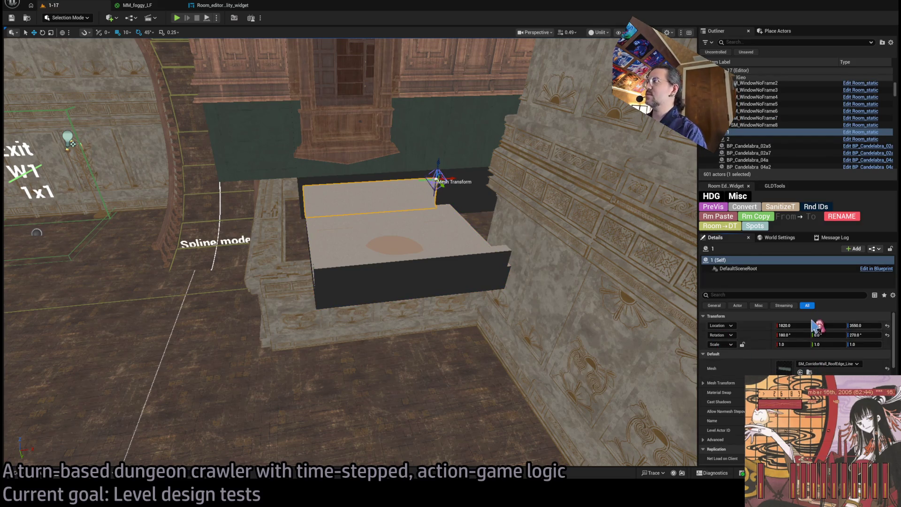
{"action": "left_click", "coordinate": [15, 473]}
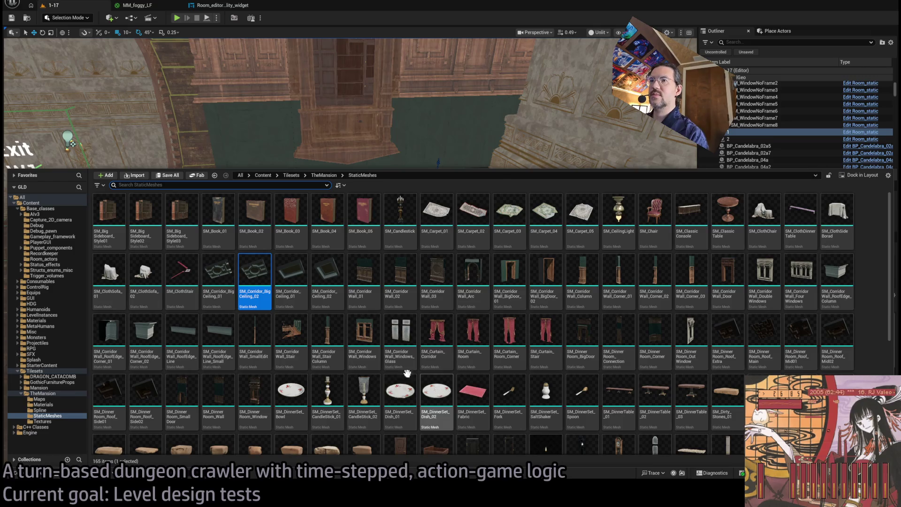
{"action": "key", "text": "f"}
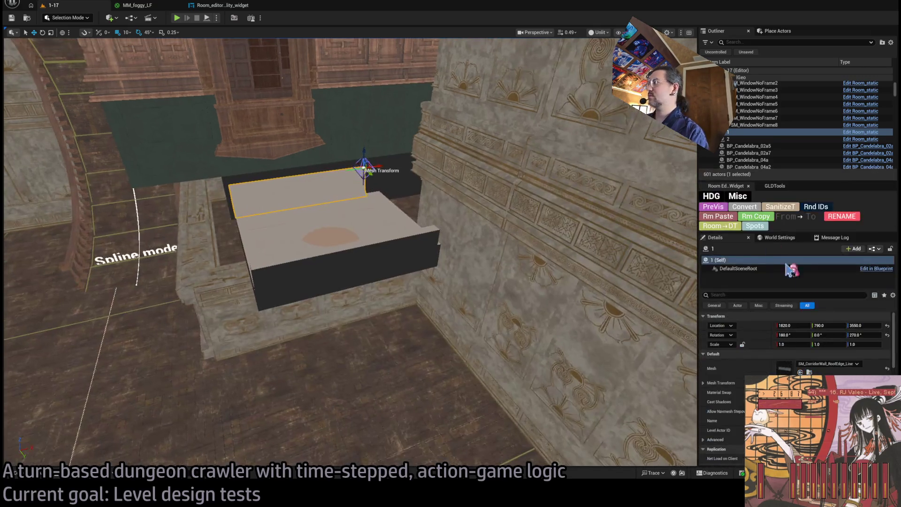
{"action": "key", "text": "ctrl+b"}
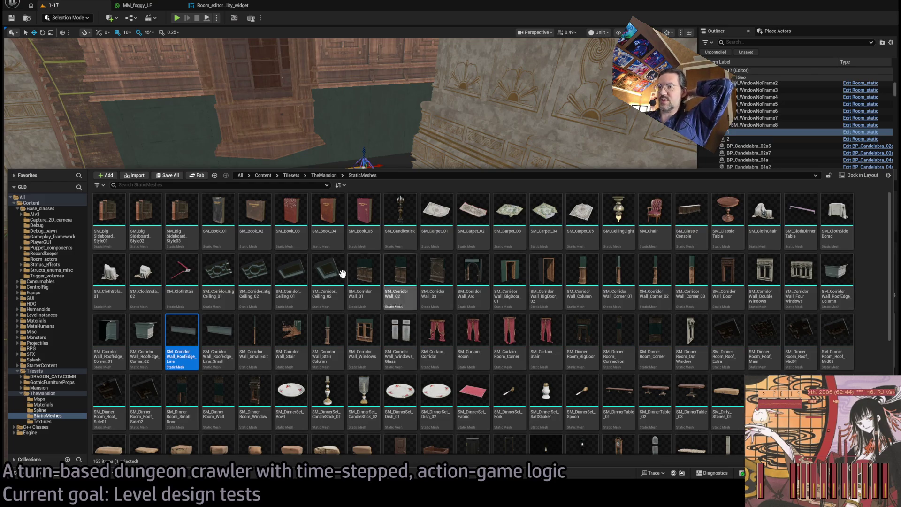
{"action": "key", "text": "ctrl+space"}
{"action": "key", "text": "f"}
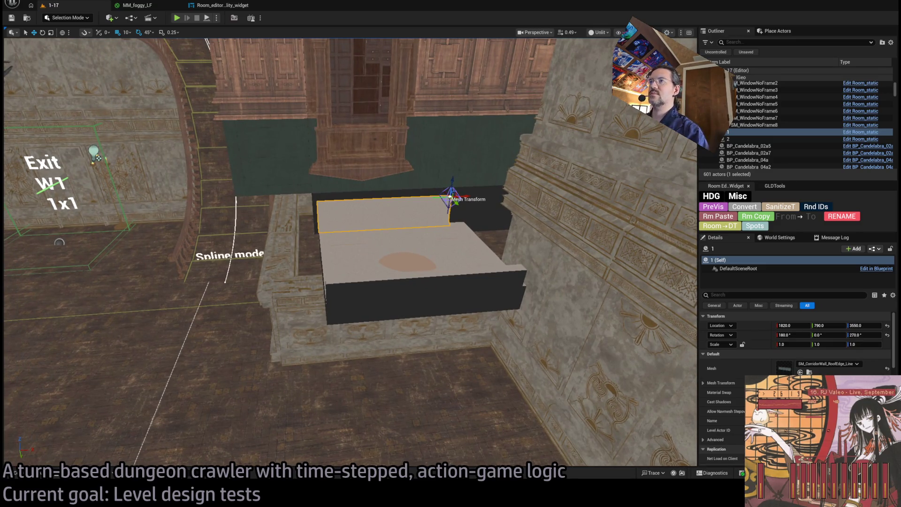
- Duplicate the back trim, swap the copy to SM_CorridorWall_RoofEdge_Corner_02, and slide it to X 1430
{"action": "mouse_move", "coordinate": [463, 197]}
{"action": "left_mouse_down", "text": "alt"}
{"action": "mouse_move", "coordinate": [312, 206]}
{"action": "mouse_move", "coordinate": [331, 205]}
{"action": "left_mouse_up", "text": "alt"}
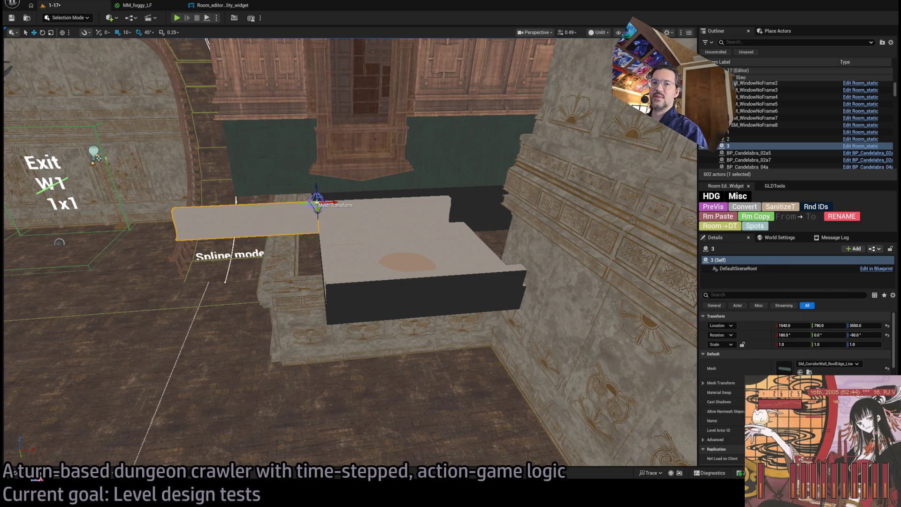
{"action": "left_click", "coordinate": [15, 473]}
{"action": "key", "text": "Left"}
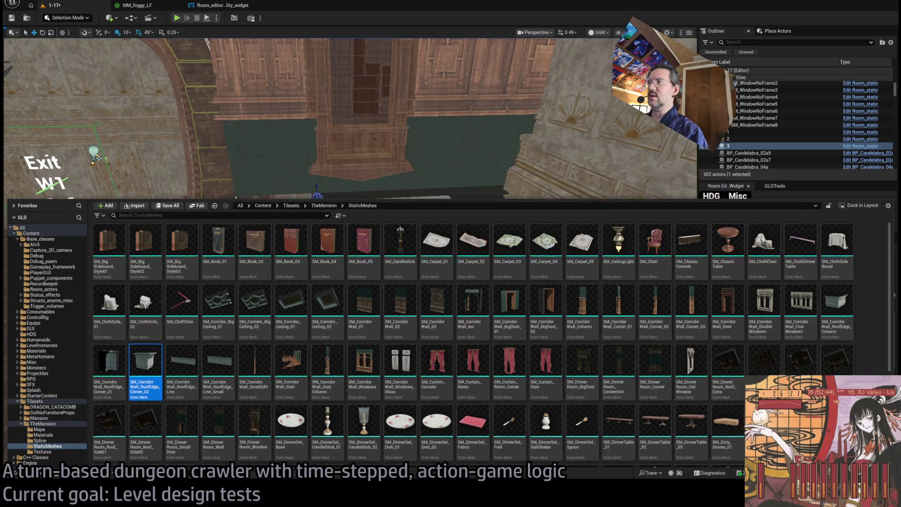
{"action": "key", "text": "ctrl+space"}
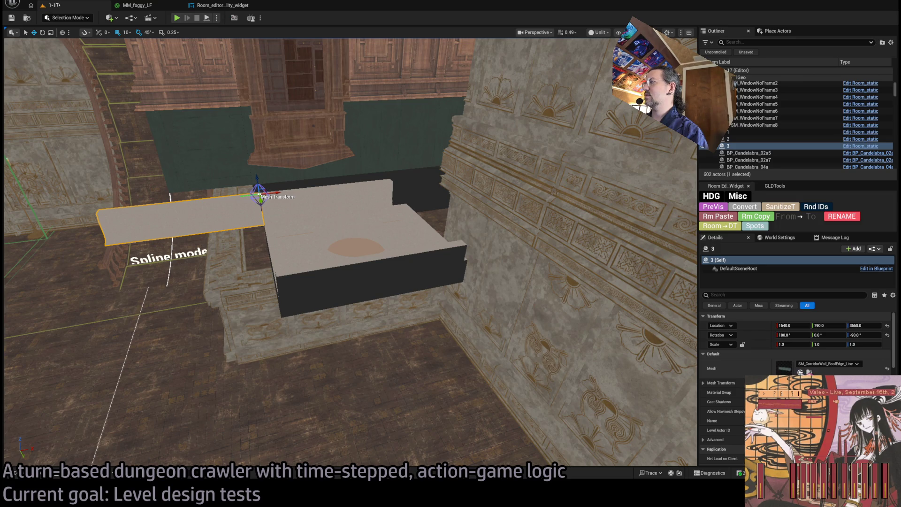
{"action": "left_click", "coordinate": [800, 373]}
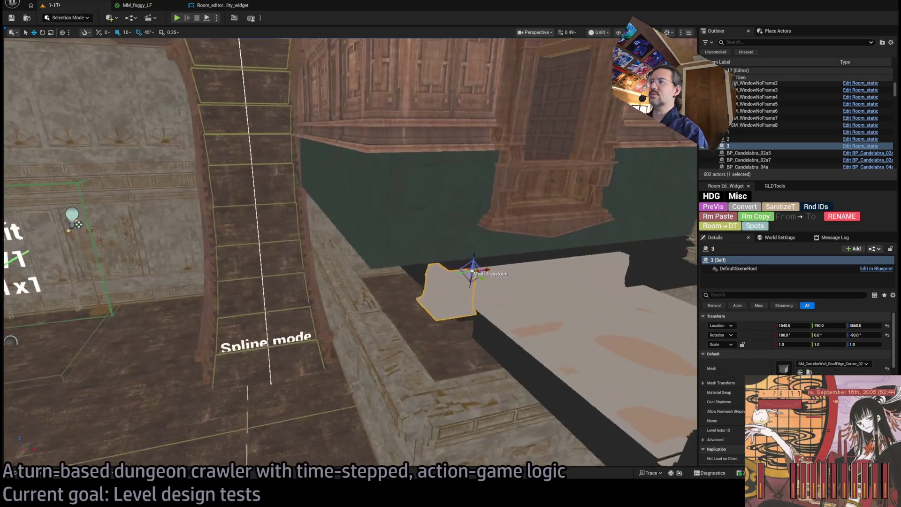
{"action": "left_click_drag", "start_coordinate": [486, 275], "coordinate": [400, 282]}
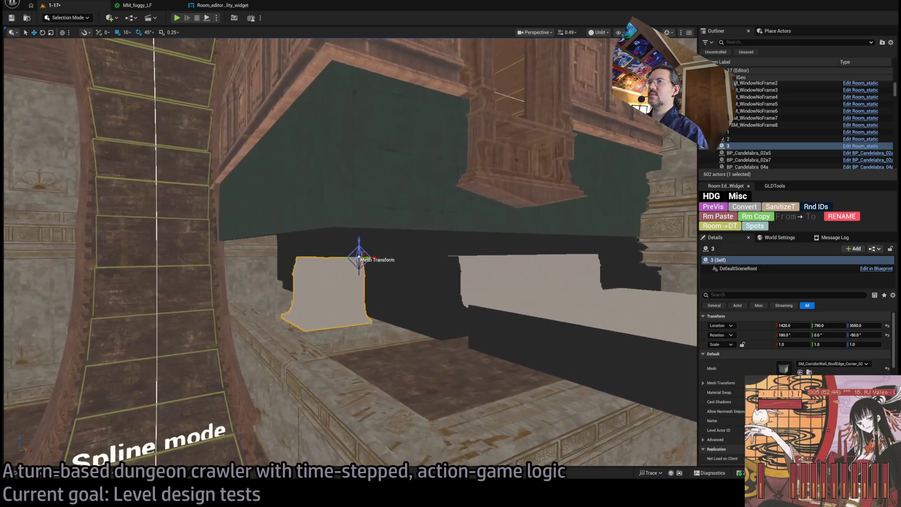
- Select all four trim pieces and shift them right together along X
{"action": "left_click", "coordinate": [527, 294], "text": "ctrl"}
{"action": "left_click", "coordinate": [554, 315], "text": "ctrl"}
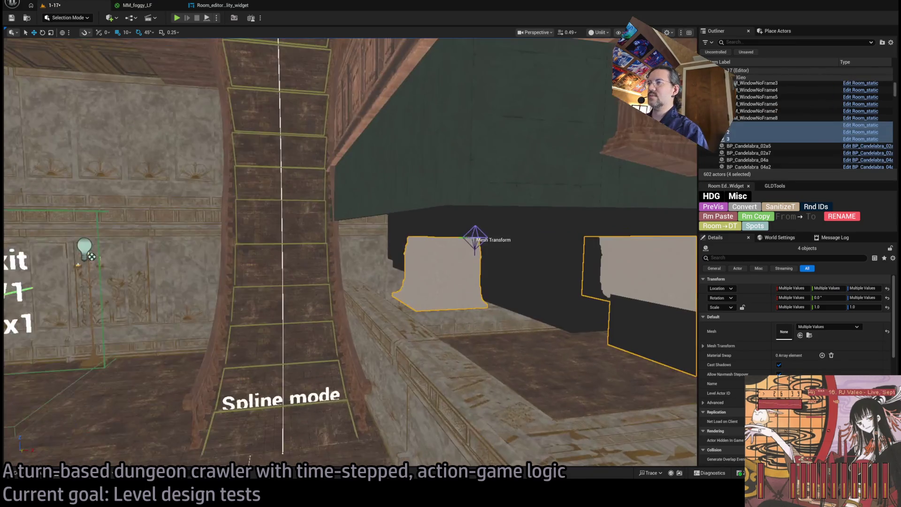
{"action": "key", "text": "f"}
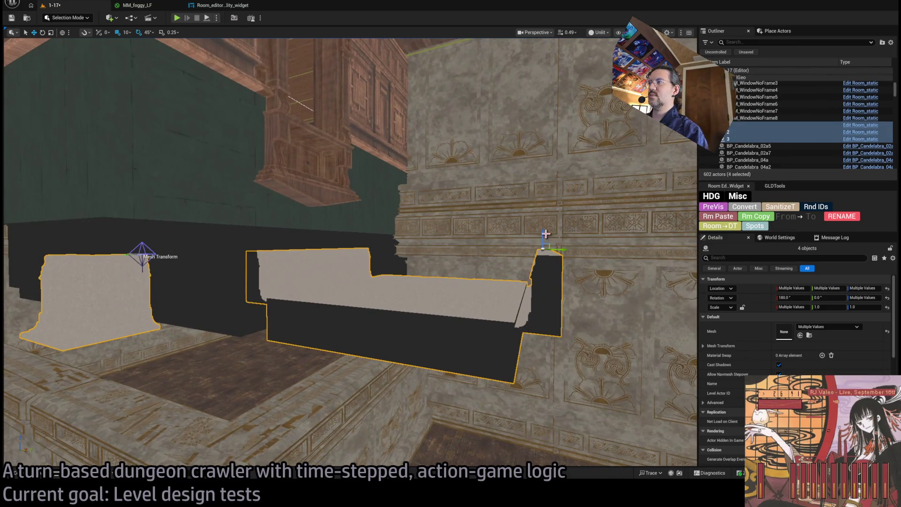
{"action": "mouse_move", "coordinate": [349, 254]}
{"action": "left_mouse_down"}
{"action": "mouse_move", "coordinate": [282, 221]}
{"action": "mouse_move", "coordinate": [329, 214]}
{"action": "left_mouse_up"}
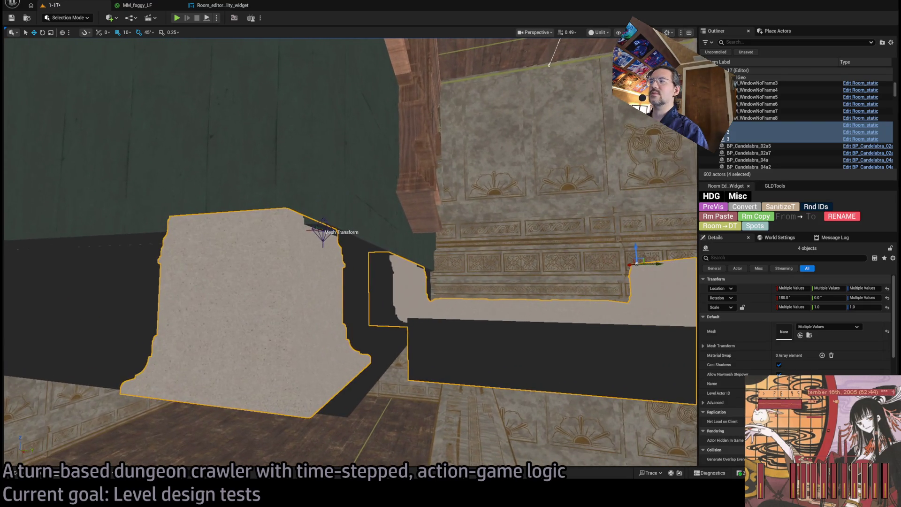
{"action": "mouse_move", "coordinate": [657, 264]}
{"action": "left_mouse_down"}
{"action": "mouse_move", "coordinate": [667, 263]}
{"action": "mouse_move", "coordinate": [610, 263]}
{"action": "mouse_move", "coordinate": [547, 297]}
{"action": "left_mouse_up"}
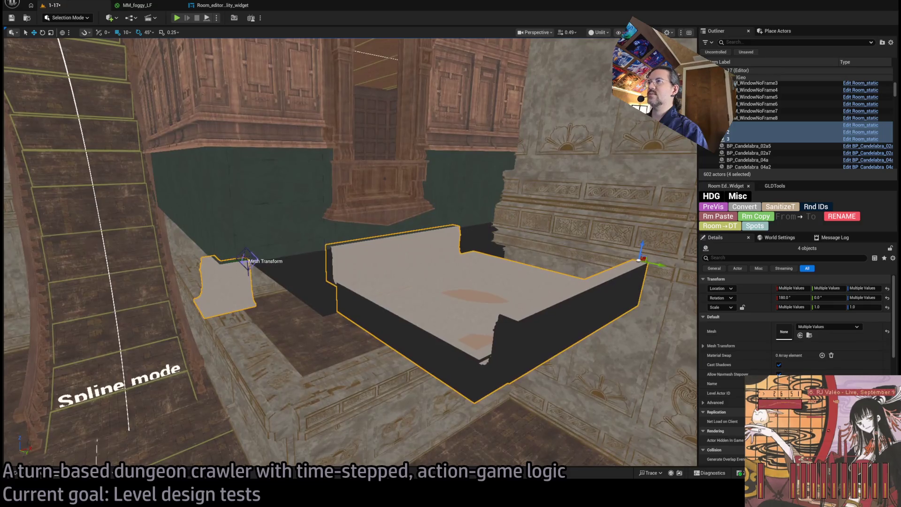
{"action": "left_click", "coordinate": [390, 262]}
{"action": "left_click", "coordinate": [403, 299], "text": "ctrl"}
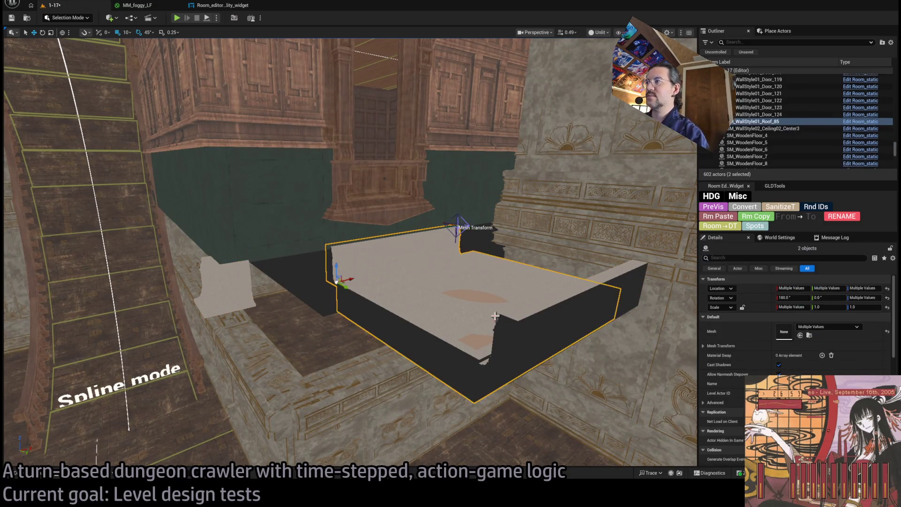
- Move the three-piece ceiling slab group left to X 1700
{"action": "key", "text": "f"}
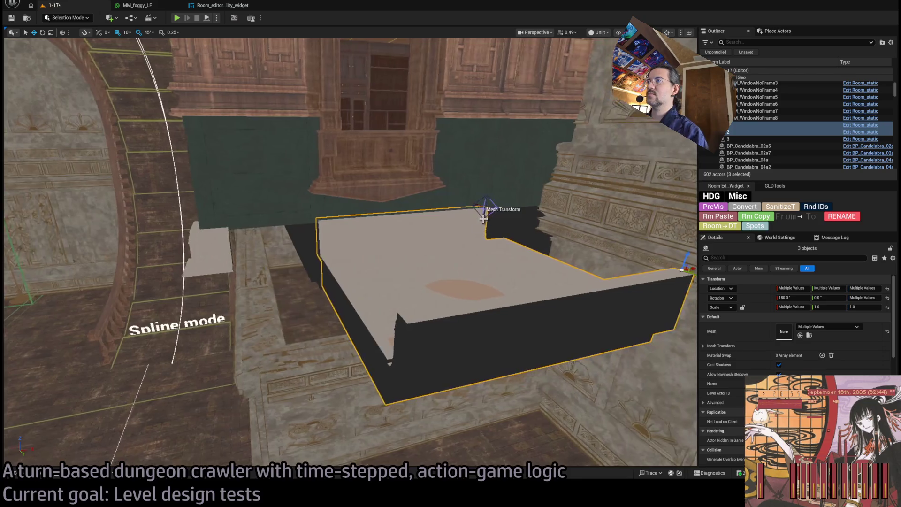
{"action": "left_click", "coordinate": [451, 233]}
{"action": "left_click", "coordinate": [505, 326]}
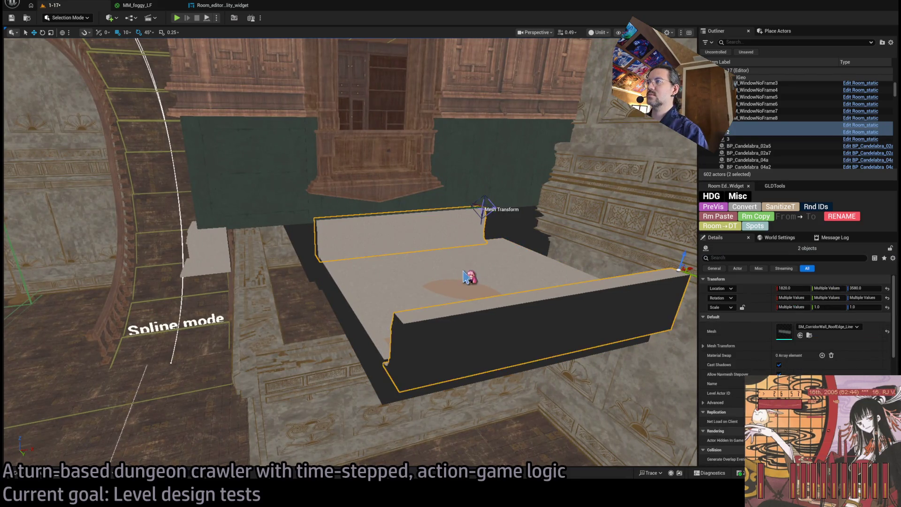
{"action": "left_click_drag", "start_coordinate": [334, 256], "coordinate": [250, 270]}
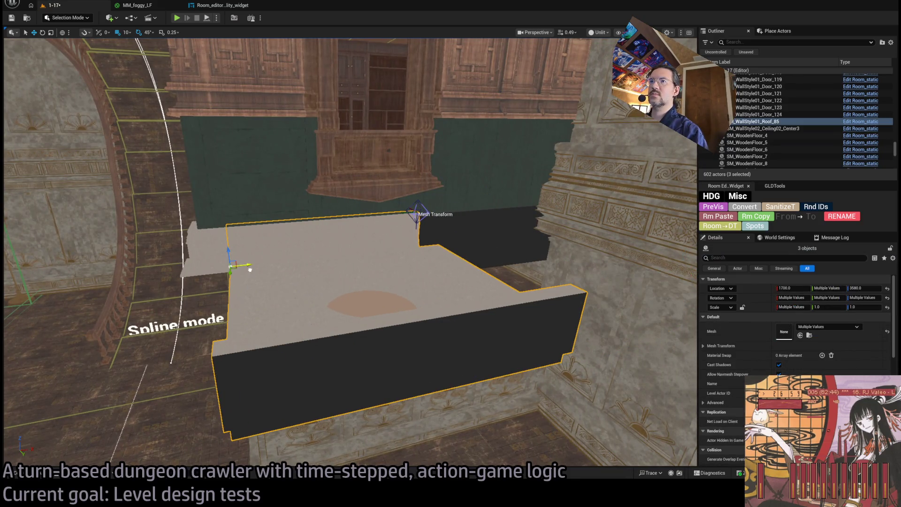
- Alt-drag a copy of a RoofEdge_Line trim out to X 1990 and check it in Lit and Unlit views
{"action": "left_click", "coordinate": [354, 246]}
{"action": "key", "text": "f"}
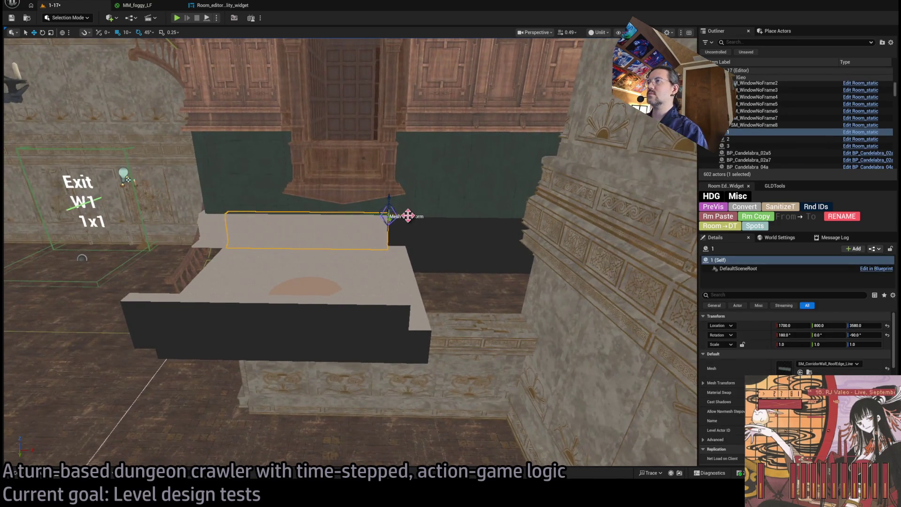
{"action": "mouse_move", "coordinate": [389, 217]}
{"action": "left_mouse_down"}
{"action": "mouse_move", "coordinate": [589, 221]}
{"action": "mouse_move", "coordinate": [576, 222]}
{"action": "left_mouse_up"}
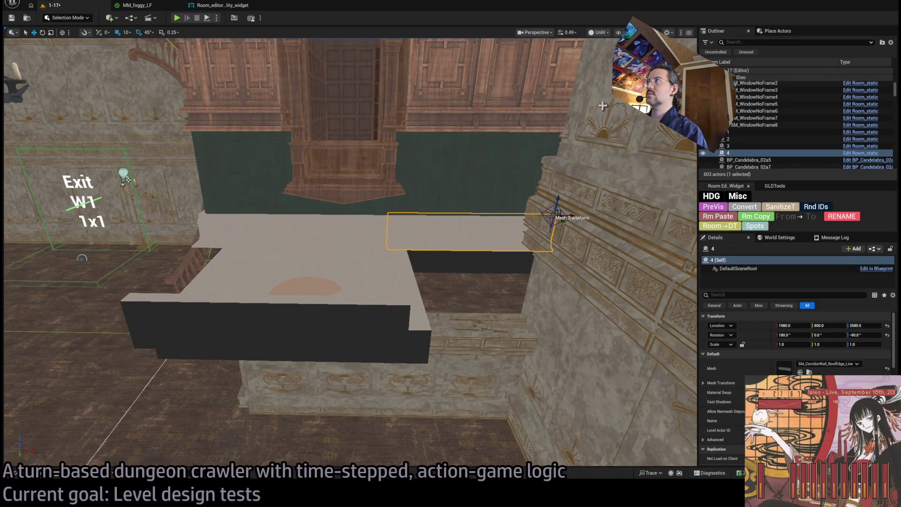
{"action": "key", "text": "alt+4"}
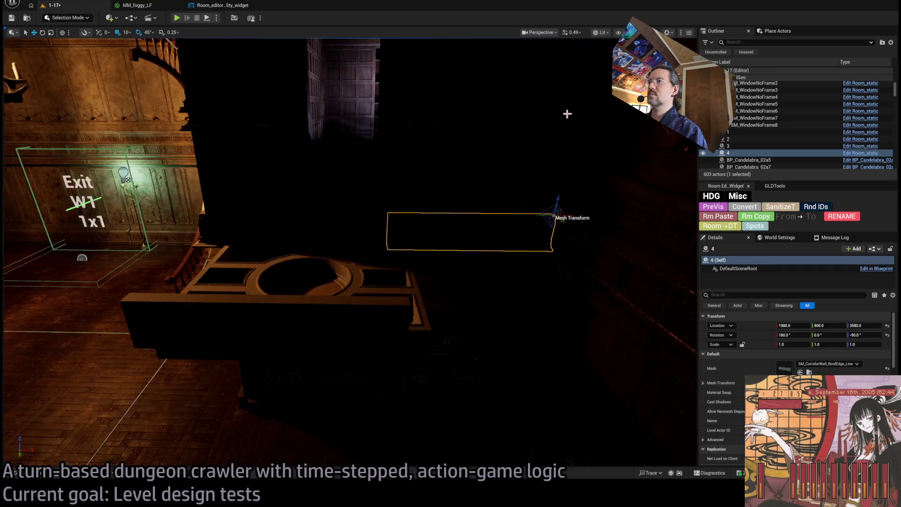
{"action": "mouse_move", "coordinate": [470, 225]}
{"action": "left_mouse_down"}
{"action": "mouse_move", "coordinate": [517, 188]}
{"action": "mouse_move", "coordinate": [606, 40]}
{"action": "left_mouse_up"}
{"action": "key", "text": "alt+3"}
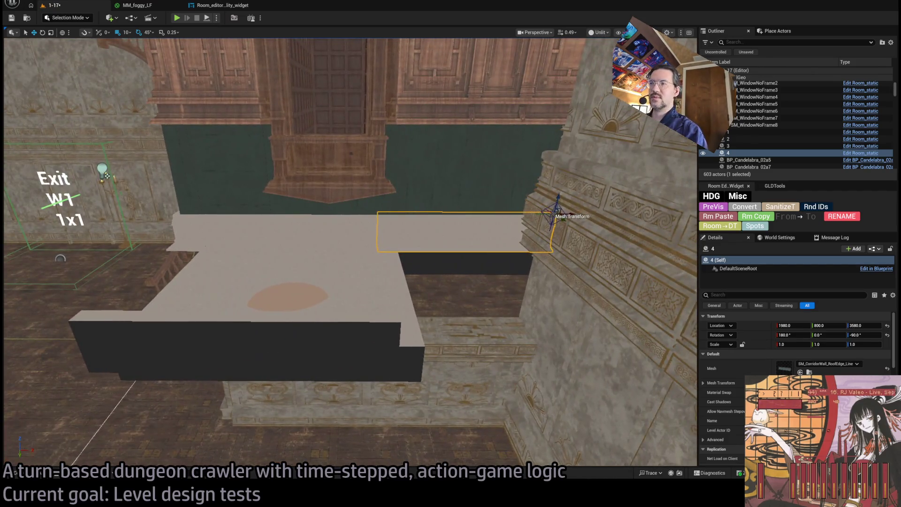
{"action": "mouse_move", "coordinate": [347, 234]}
{"action": "left_mouse_down"}
{"action": "mouse_move", "coordinate": [460, 221]}
{"action": "mouse_move", "coordinate": [467, 159]}
{"action": "left_mouse_up"}
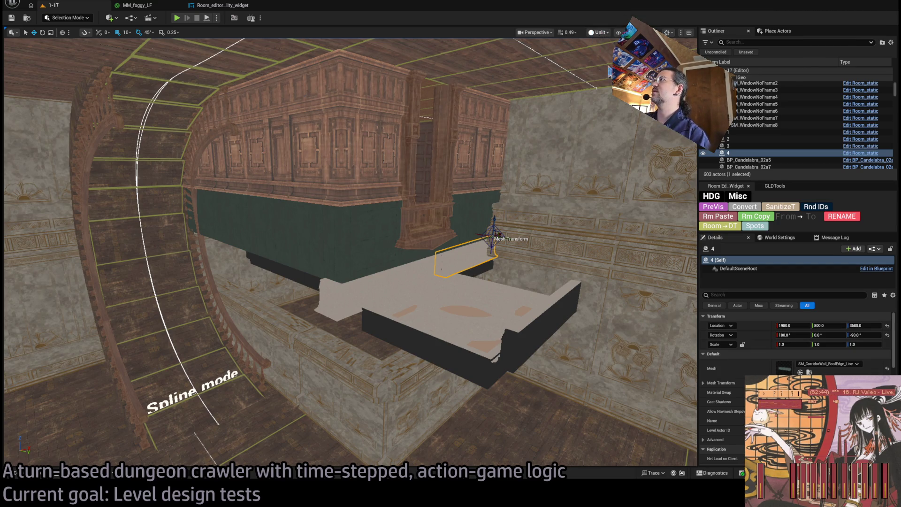
{"action": "key", "text": "alt+6"}
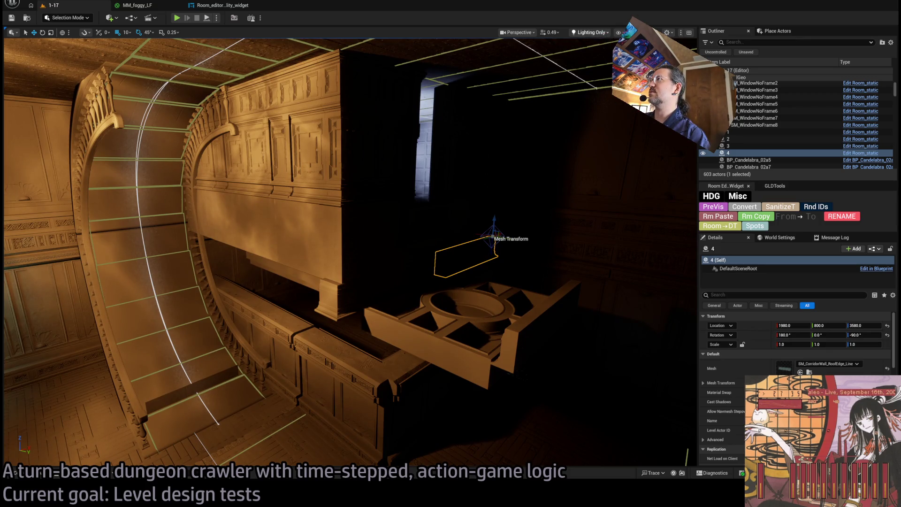
{"action": "key", "text": "alt+5"}
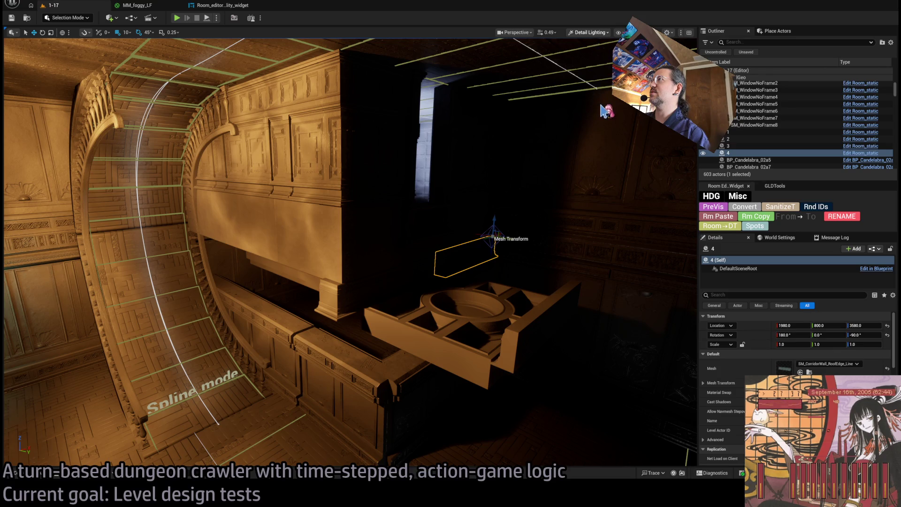
{"action": "key", "text": "alt+6"}
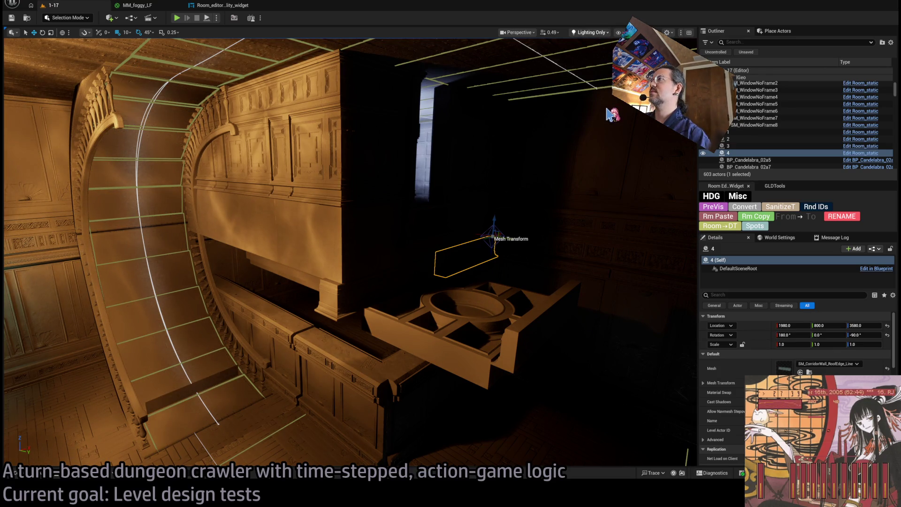
{"action": "key", "text": "alt+9"}
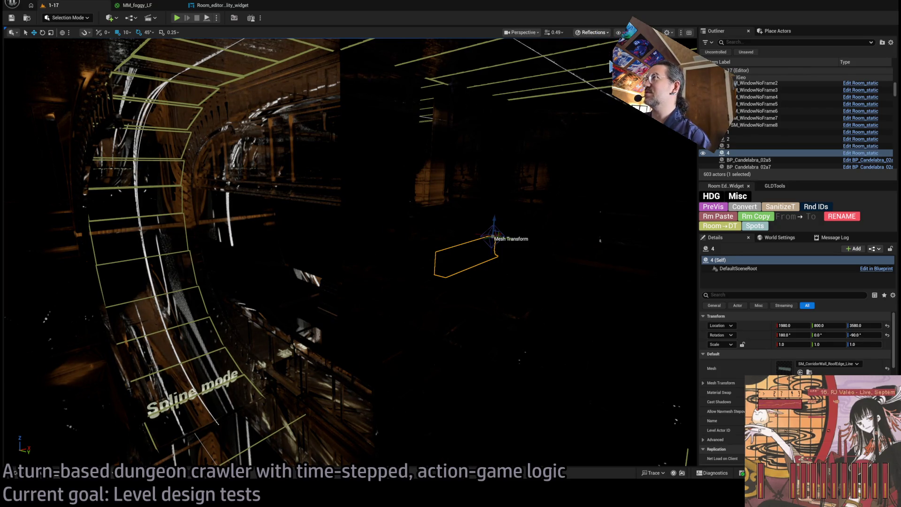
{"action": "key", "text": "alt+4"}
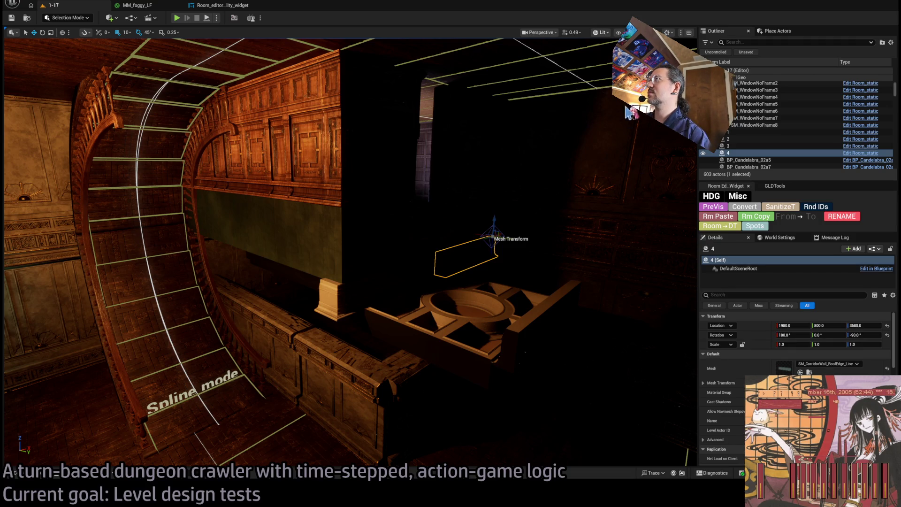
{"action": "key", "text": "alt+3"}
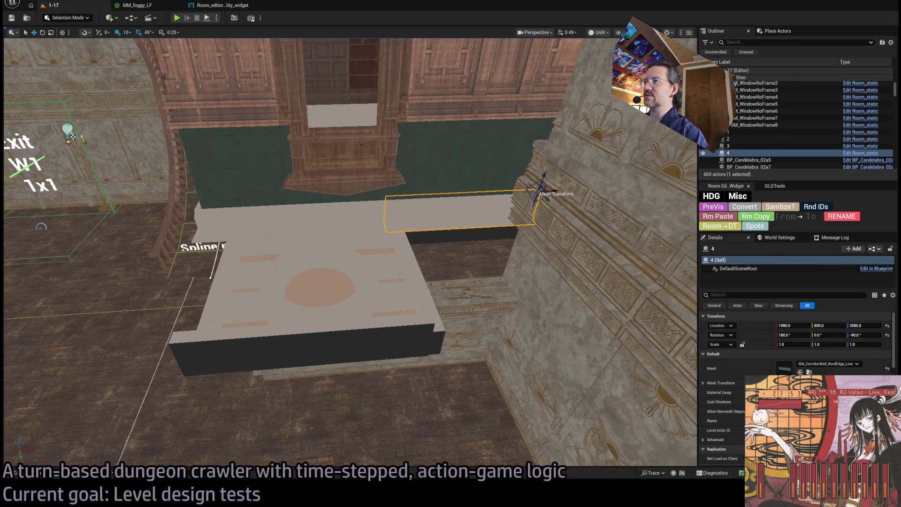
- Make a mirrored roof-edge trim copy along the front, undoing an accidental slab duplicate
{"action": "left_click", "coordinate": [423, 267]}
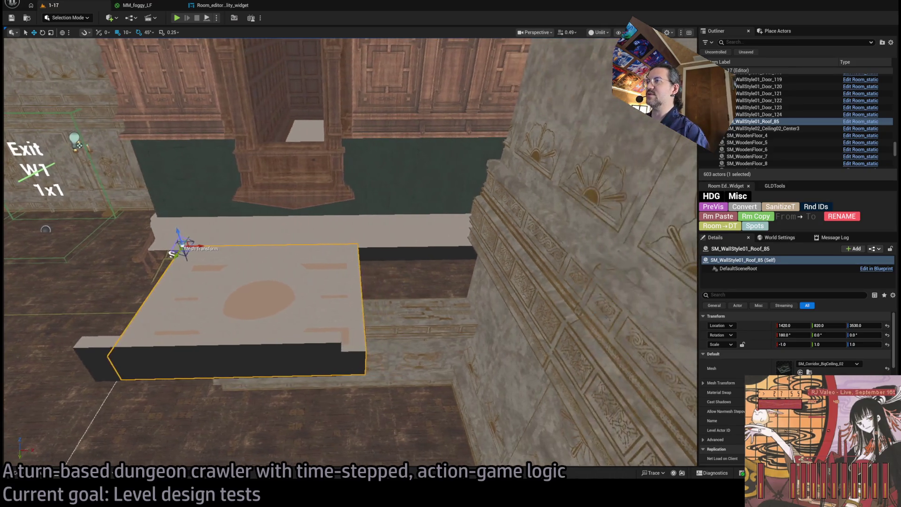
{"action": "left_click", "coordinate": [303, 230]}
{"action": "left_click", "coordinate": [342, 241]}
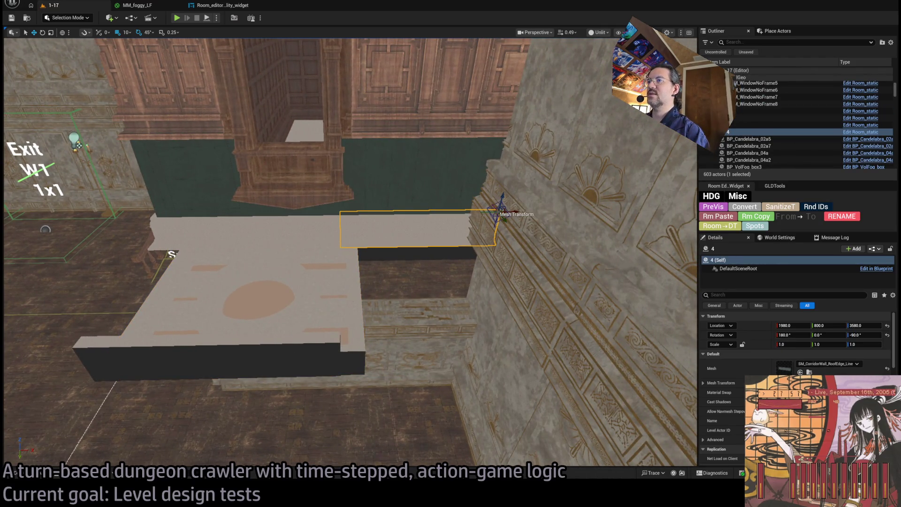
{"action": "key", "text": "ctrl+d"}
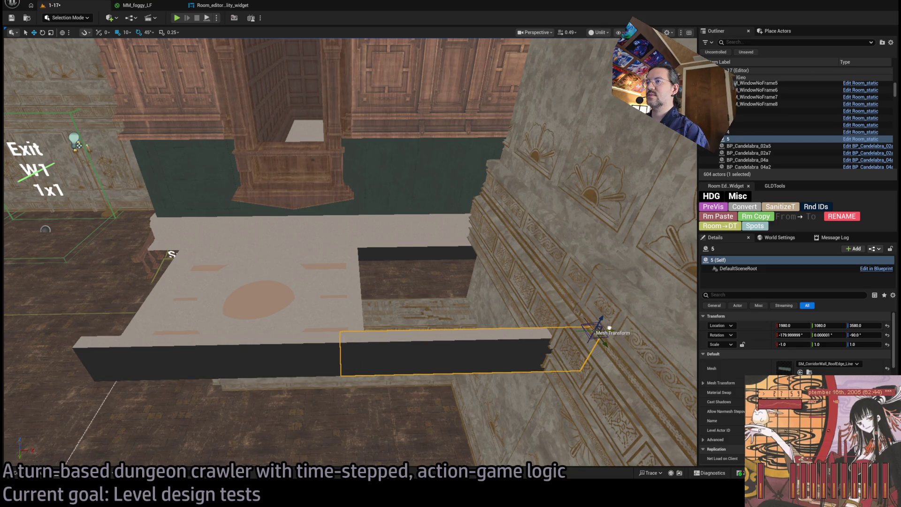
{"action": "scroll", "coordinate": [350, 252], "scroll_direction": "up", "scroll_amount": 3}
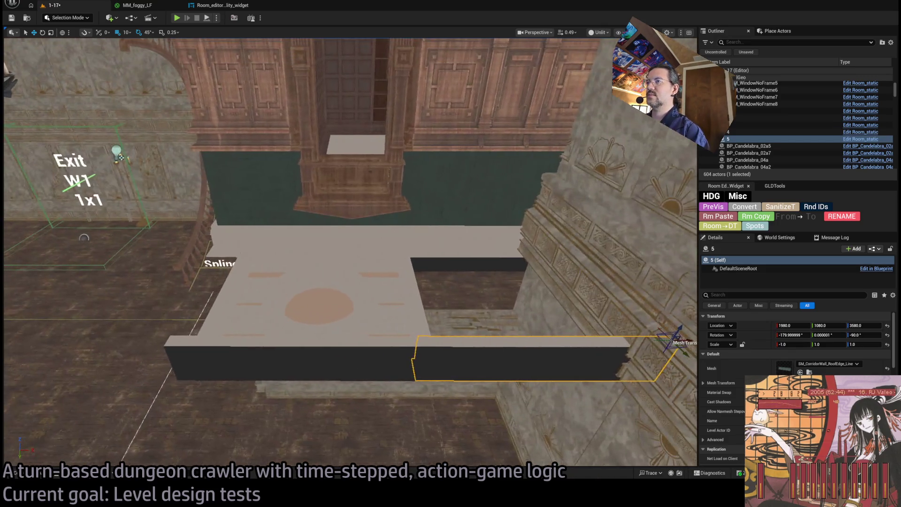
{"action": "left_click", "coordinate": [378, 302]}
{"action": "mouse_move", "coordinate": [258, 254]}
{"action": "left_mouse_down", "text": "alt"}
{"action": "mouse_move", "coordinate": [477, 256]}
{"action": "mouse_move", "coordinate": [413, 258]}
{"action": "mouse_move", "coordinate": [426, 257]}
{"action": "left_mouse_up", "text": "alt"}
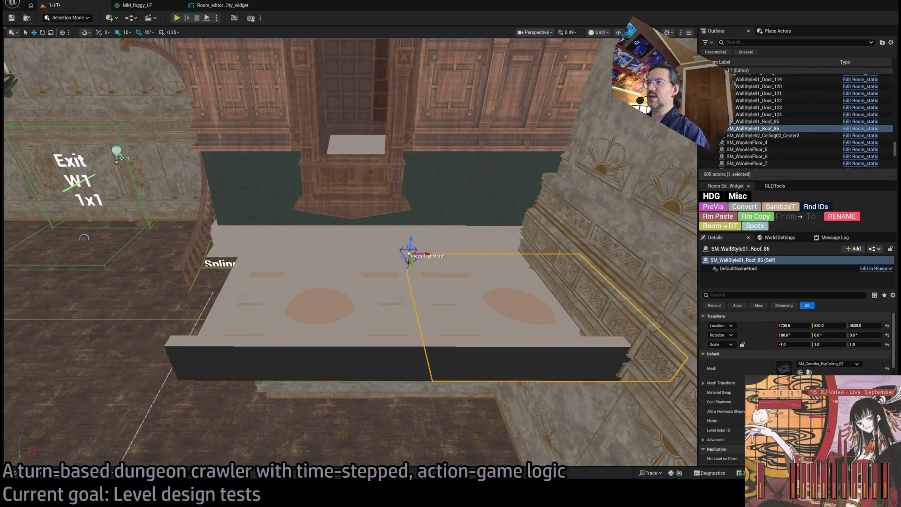
{"action": "key", "text": "ctrl+z"}
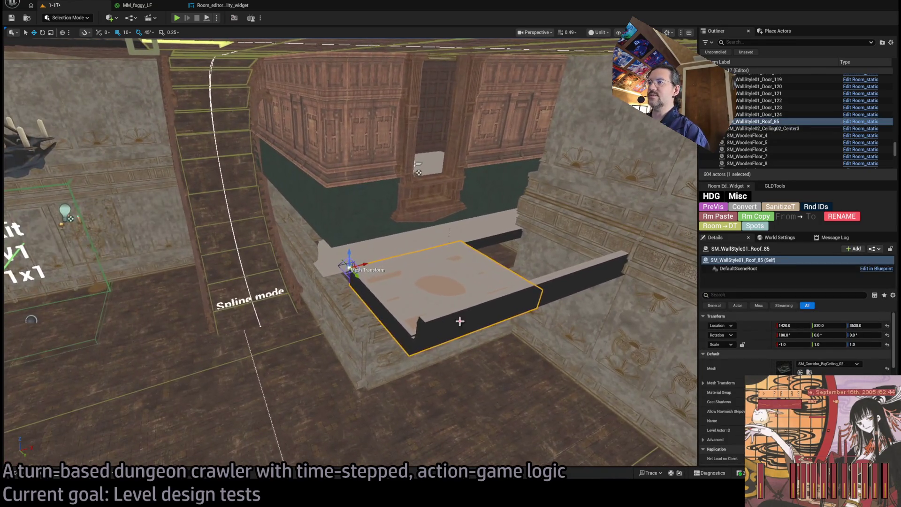
- Copy the front trim further left, swap it to RoofEdge_Corner_01, and place it at 1110, 1050, 3580
{"action": "left_click", "coordinate": [459, 318]}
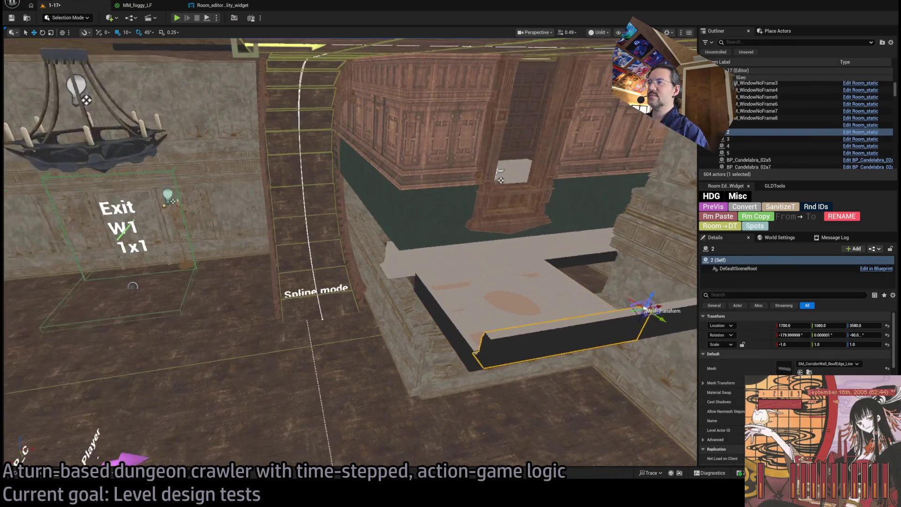
{"action": "mouse_move", "coordinate": [582, 319]}
{"action": "left_mouse_down", "text": "alt"}
{"action": "mouse_move", "coordinate": [484, 363]}
{"action": "mouse_move", "coordinate": [399, 345]}
{"action": "mouse_move", "coordinate": [416, 344]}
{"action": "left_mouse_up", "text": "alt"}
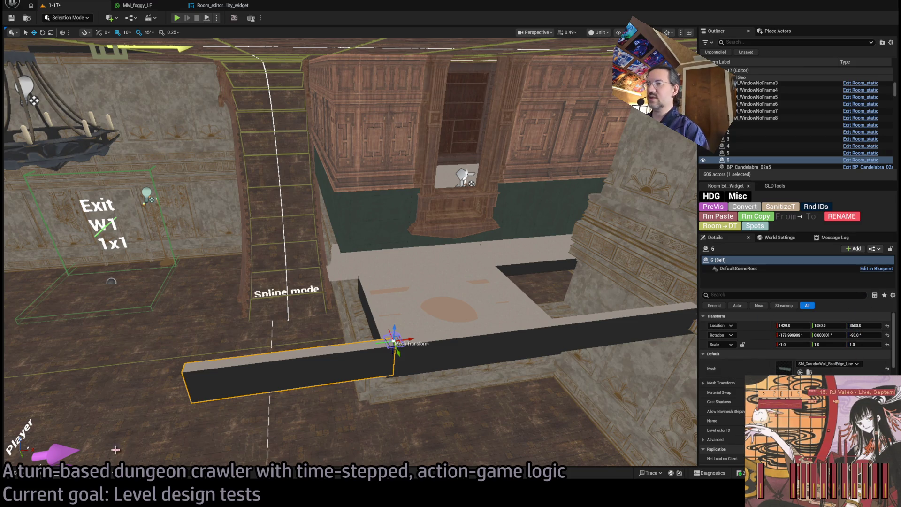
{"action": "mouse_move", "coordinate": [414, 342]}
{"action": "left_mouse_down"}
{"action": "mouse_move", "coordinate": [193, 368]}
{"action": "mouse_move", "coordinate": [406, 353]}
{"action": "mouse_move", "coordinate": [148, 370]}
{"action": "mouse_move", "coordinate": [187, 371]}
{"action": "mouse_move", "coordinate": [125, 407]}
{"action": "left_mouse_up"}
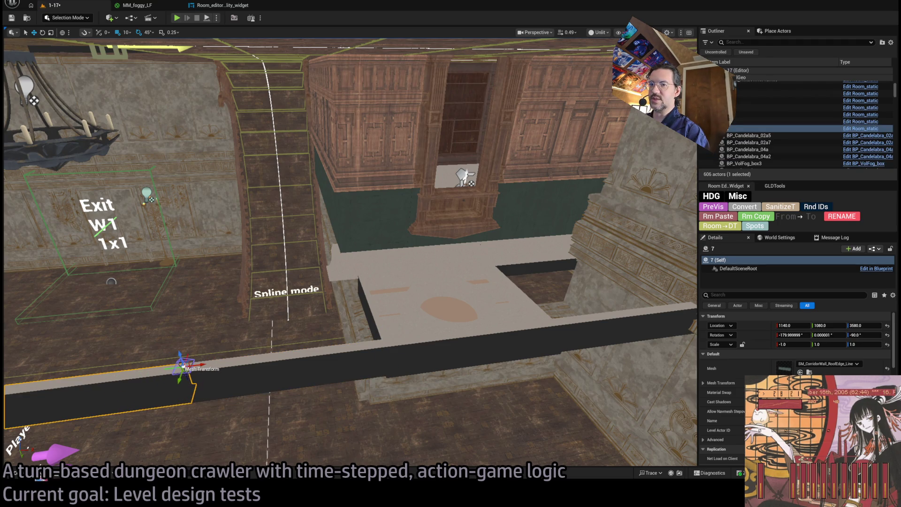
{"action": "key", "text": "ctrl+space"}
{"action": "scroll", "coordinate": [446, 315], "scroll_direction": "up", "scroll_amount": 1}
{"action": "key", "text": "ctrl+space"}
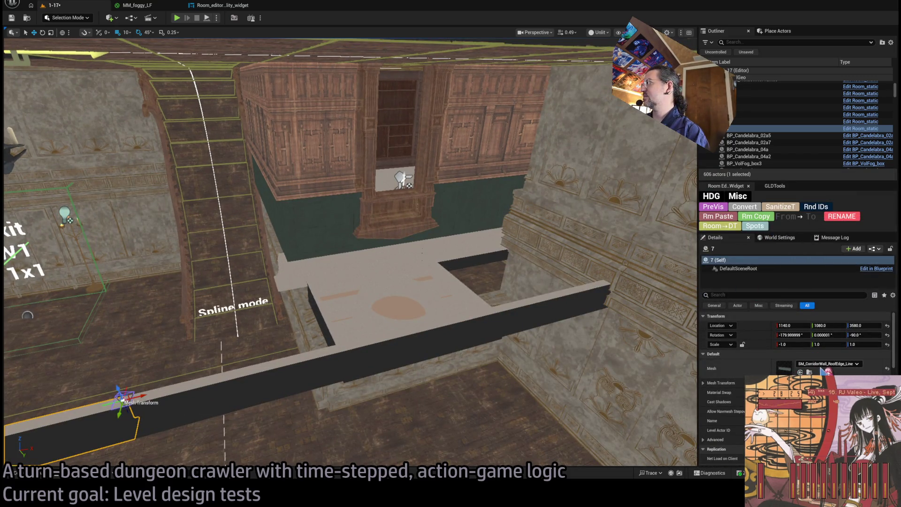
{"action": "left_click", "coordinate": [800, 372]}
{"action": "mouse_move", "coordinate": [382, 427]}
{"action": "left_mouse_down"}
{"action": "mouse_move", "coordinate": [345, 376]}
{"action": "mouse_move", "coordinate": [299, 397]}
{"action": "left_mouse_up"}
{"action": "mouse_move", "coordinate": [369, 243]}
{"action": "left_mouse_down"}
{"action": "mouse_move", "coordinate": [432, 242]}
{"action": "mouse_move", "coordinate": [329, 328]}
{"action": "mouse_move", "coordinate": [357, 338]}
{"action": "left_mouse_up"}
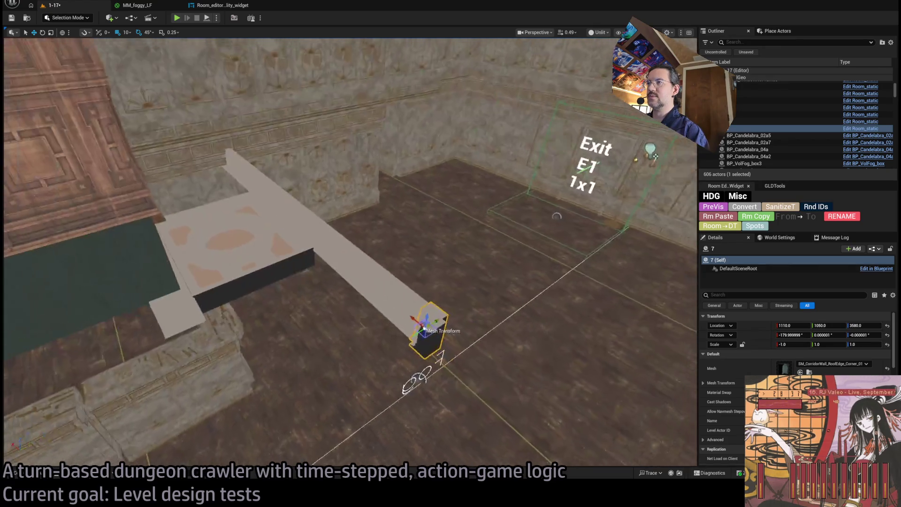
- Alt-drag a copy of trim beam 6, turned 90°, along the balcony's side
{"action": "left_click", "coordinate": [375, 291]}
{"action": "left_click_drag", "start_coordinate": [308, 257], "coordinate": [308, 257]}
{"action": "mouse_move", "coordinate": [238, 240]}
{"action": "left_mouse_down"}
{"action": "mouse_move", "coordinate": [221, 237]}
{"action": "mouse_move", "coordinate": [502, 246]}
{"action": "mouse_move", "coordinate": [430, 239]}
{"action": "mouse_move", "coordinate": [347, 262]}
{"action": "mouse_move", "coordinate": [124, 259]}
{"action": "mouse_move", "coordinate": [457, 245]}
{"action": "left_mouse_up"}
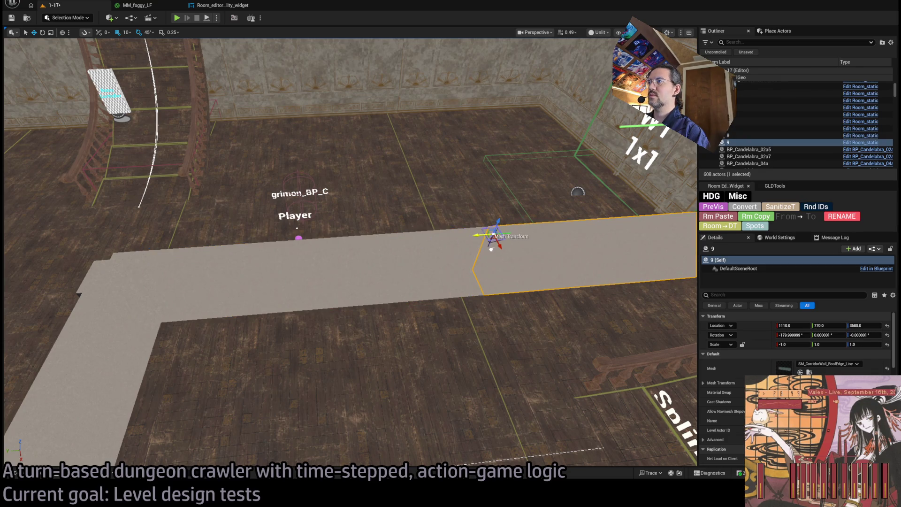
{"action": "mouse_move", "coordinate": [465, 279]}
{"action": "left_mouse_down"}
{"action": "mouse_move", "coordinate": [536, 131]}
{"action": "mouse_move", "coordinate": [460, 206]}
{"action": "mouse_move", "coordinate": [459, 312]}
{"action": "mouse_move", "coordinate": [446, 301]}
{"action": "mouse_move", "coordinate": [466, 267]}
{"action": "left_mouse_up"}
- Slide ceiling slab SM_WallStyle01_Roof_85 left to X 1130 and view it in Lit Wireframe
{"action": "left_click", "coordinate": [427, 332]}
{"action": "mouse_move", "coordinate": [471, 220]}
{"action": "left_mouse_down"}
{"action": "mouse_move", "coordinate": [262, 227]}
{"action": "mouse_move", "coordinate": [284, 232]}
{"action": "left_mouse_up"}
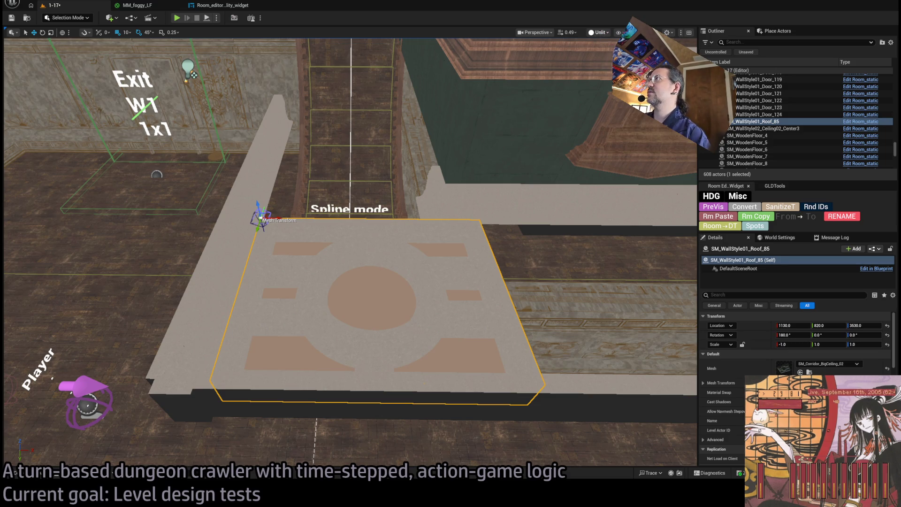
{"action": "key", "text": "F1"}
{"action": "mouse_move", "coordinate": [349, 254]}
{"action": "left_mouse_down"}
{"action": "mouse_move", "coordinate": [281, 261]}
{"action": "mouse_move", "coordinate": [274, 211]}
{"action": "mouse_move", "coordinate": [439, 239]}
{"action": "left_mouse_up"}
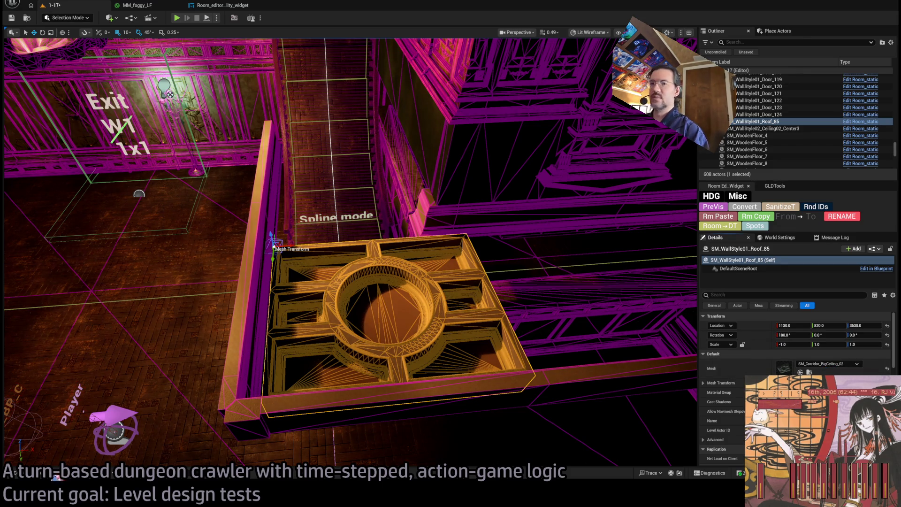
- Move the ornate ceiling slab right and swap it for the small SM_Corridor_Ceiling_02 piece
{"action": "left_click", "coordinate": [56, 475]}
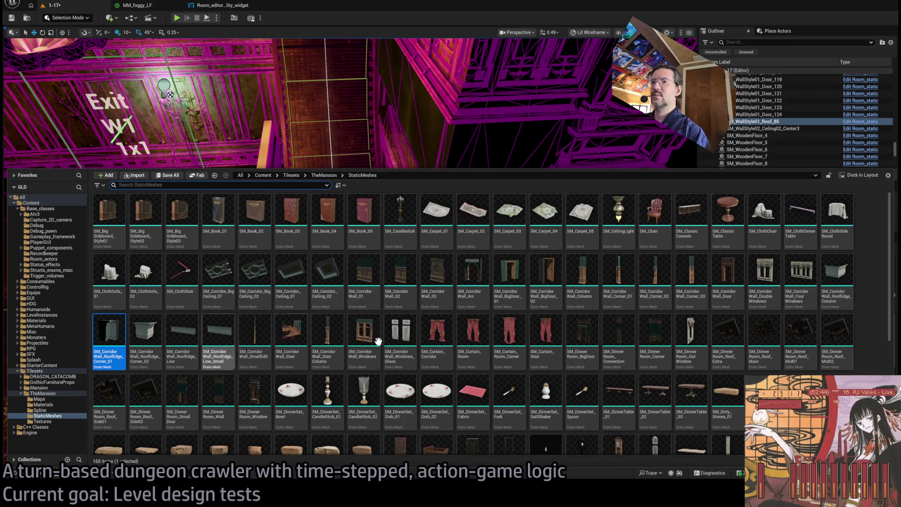
{"action": "left_click", "coordinate": [327, 281]}
{"action": "key", "text": "ctrl+space"}
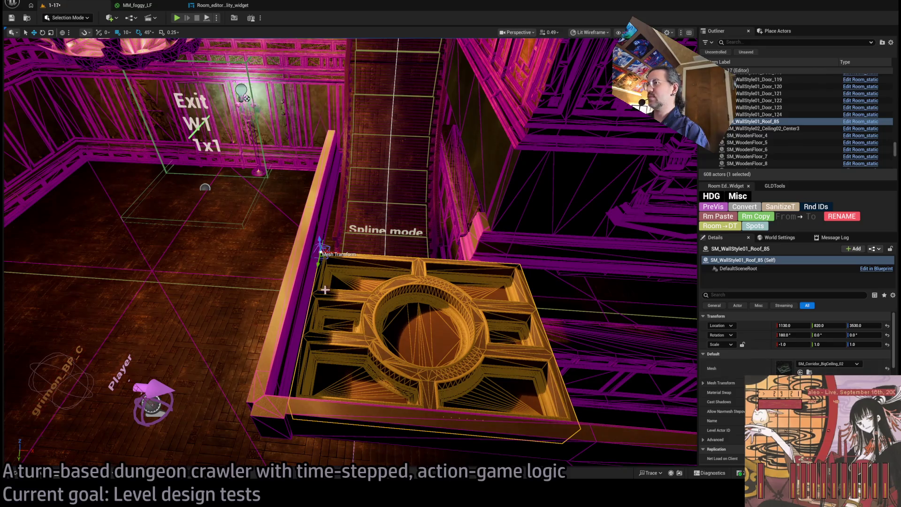
{"action": "mouse_move", "coordinate": [320, 251]}
{"action": "left_mouse_down"}
{"action": "mouse_move", "coordinate": [586, 273]}
{"action": "mouse_move", "coordinate": [322, 258]}
{"action": "mouse_move", "coordinate": [337, 265]}
{"action": "left_mouse_up"}
{"action": "left_click_drag", "start_coordinate": [770, 361], "coordinate": [775, 364]}
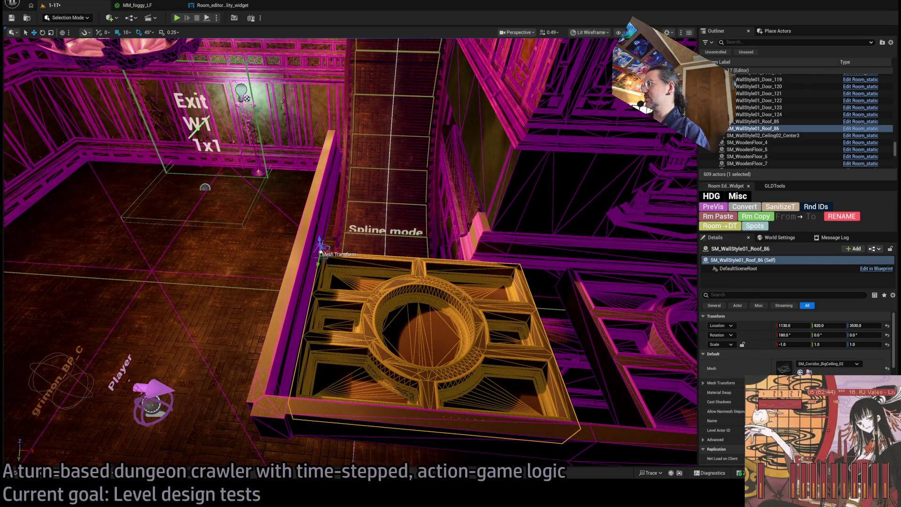
- Duplicate the small piece into a row, delete the extras, and bring up the mansion static meshes
{"action": "left_click_drag", "start_coordinate": [333, 253], "coordinate": [472, 263]}
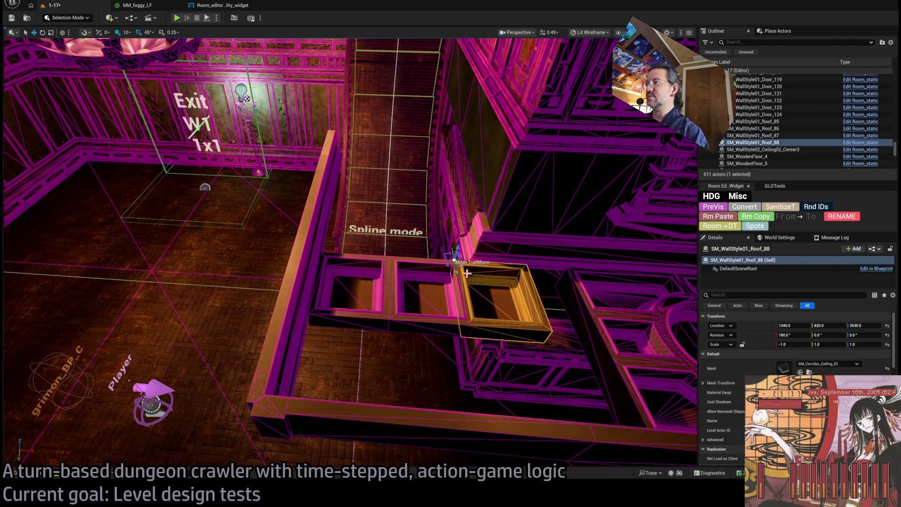
{"action": "scroll", "coordinate": [468, 273], "scroll_direction": "up", "scroll_amount": 5}
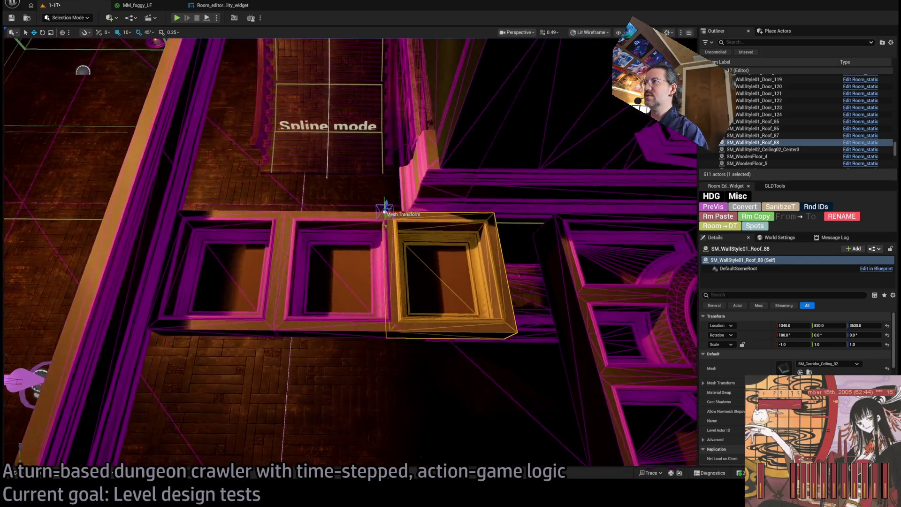
{"action": "mouse_move", "coordinate": [407, 237]}
{"action": "left_mouse_down"}
{"action": "mouse_move", "coordinate": [417, 268]}
{"action": "mouse_move", "coordinate": [408, 298]}
{"action": "mouse_move", "coordinate": [348, 282]}
{"action": "left_mouse_up"}
{"action": "key", "text": "Delete"}
{"action": "left_click", "coordinate": [348, 281]}
{"action": "key", "text": "Delete"}
{"action": "left_click", "coordinate": [251, 263]}
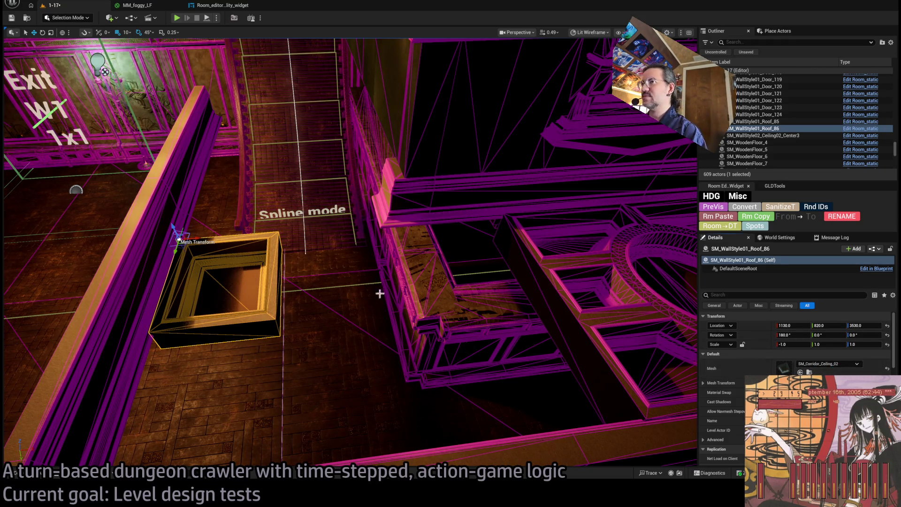
{"action": "left_click_drag", "start_coordinate": [203, 242], "coordinate": [374, 224], "text": "alt"}
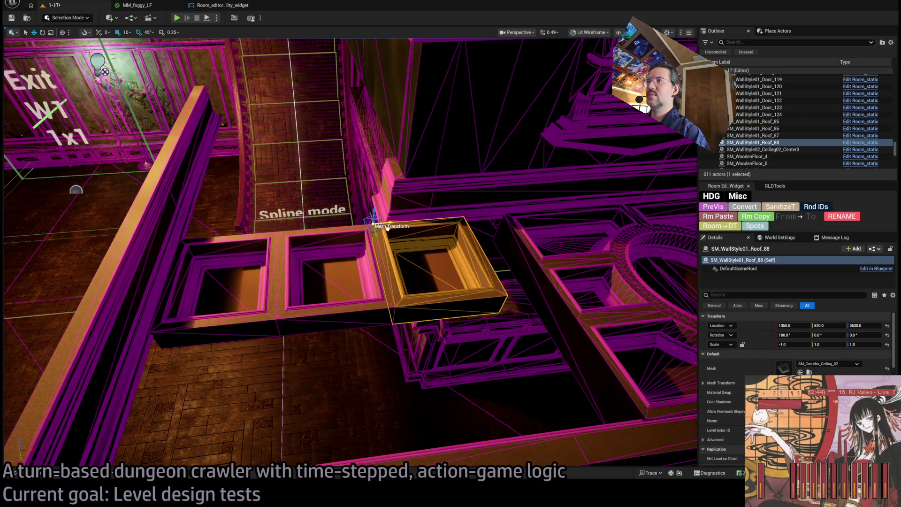
{"action": "key", "text": "ctrl+z"}
{"action": "key", "text": "ctrl+z"}
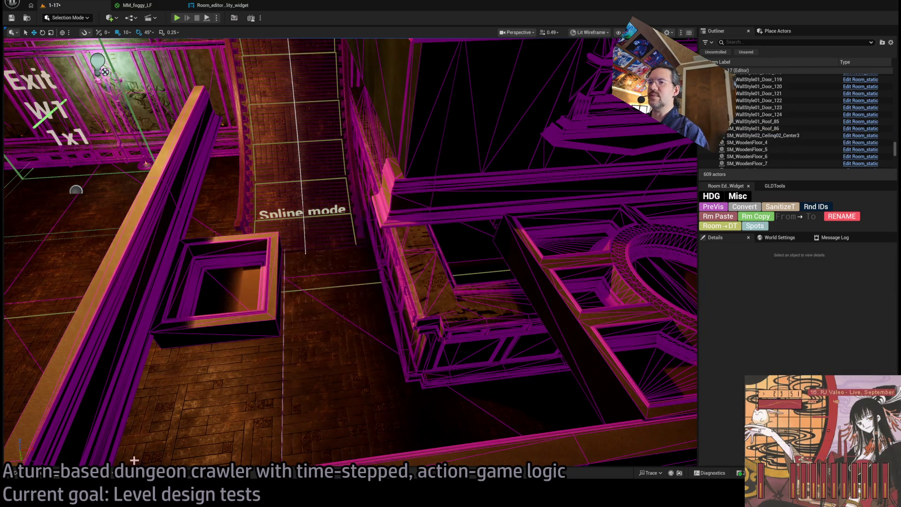
{"action": "key", "text": "ctrl+space"}
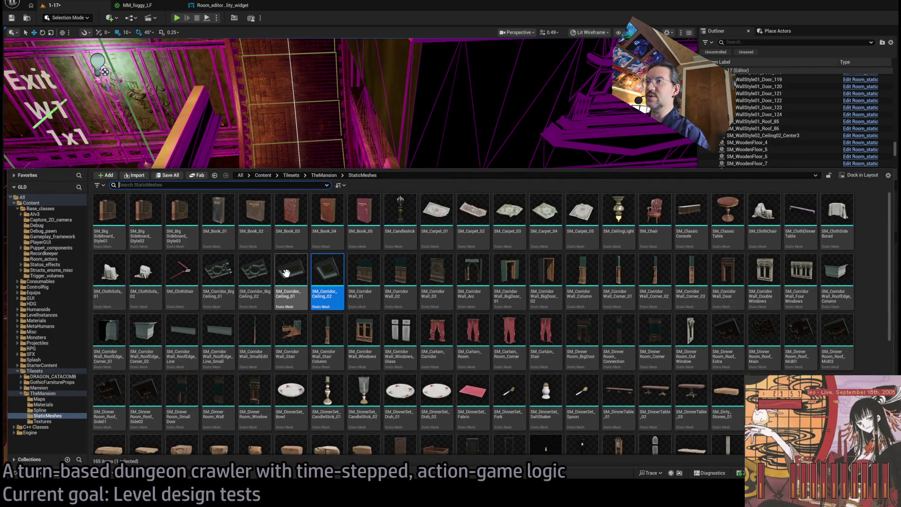
- Swap Roof_86 to SM_Corridor_Ceiling_01 and delete the test ceiling pieces
{"action": "key", "text": "ctrl+space"}
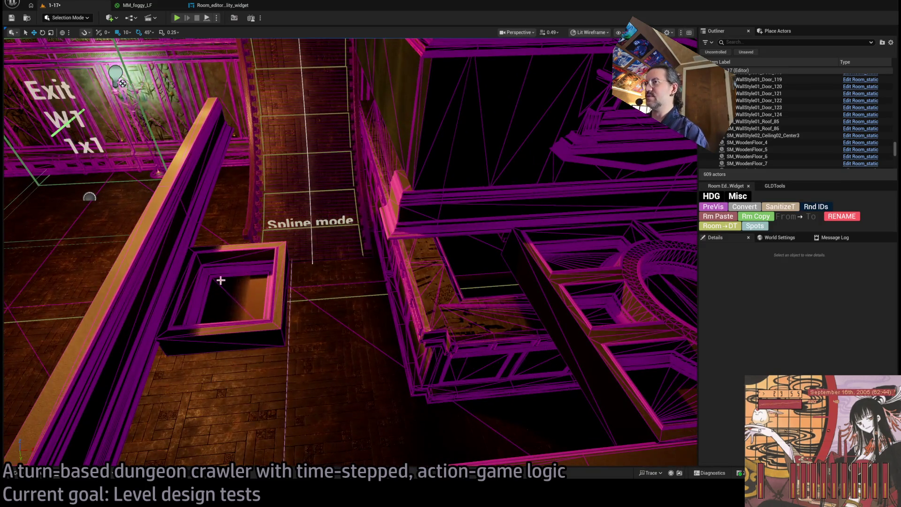
{"action": "left_click", "coordinate": [221, 280]}
{"action": "key", "text": "Down"}
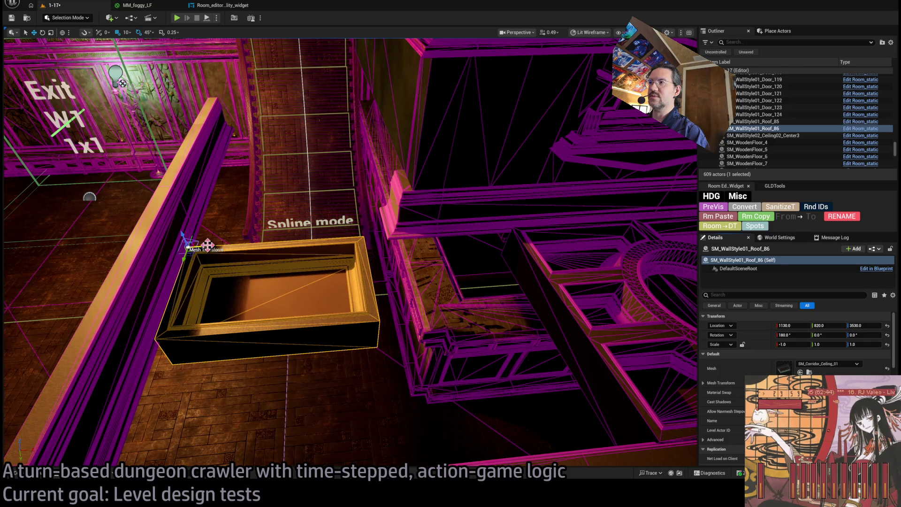
{"action": "mouse_move", "coordinate": [207, 245]}
{"action": "left_mouse_down"}
{"action": "mouse_move", "coordinate": [362, 232]}
{"action": "mouse_move", "coordinate": [380, 240]}
{"action": "left_mouse_up"}
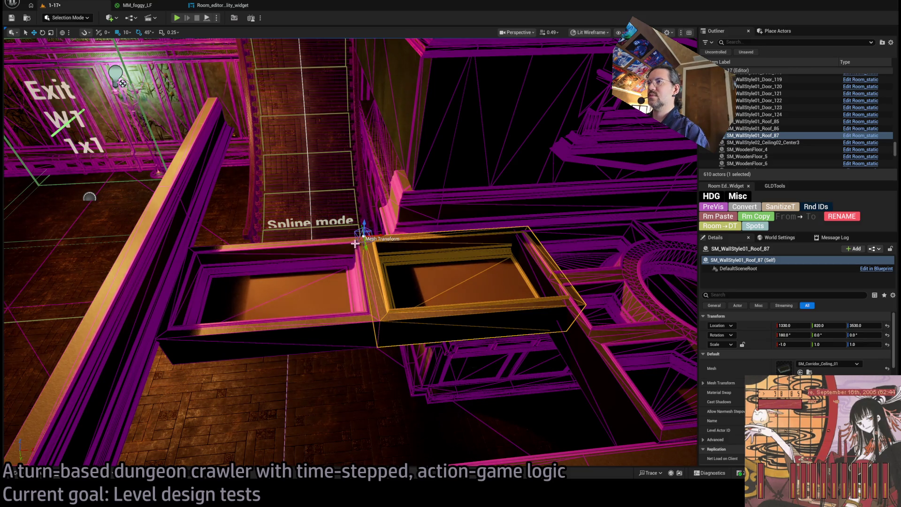
{"action": "key", "text": "Delete"}
{"action": "key", "text": "Delete"}
- Slide ornate ceiling slab Roof_85 left into the balcony opening and begin selecting the left wall trim
{"action": "left_click", "coordinate": [516, 235]}
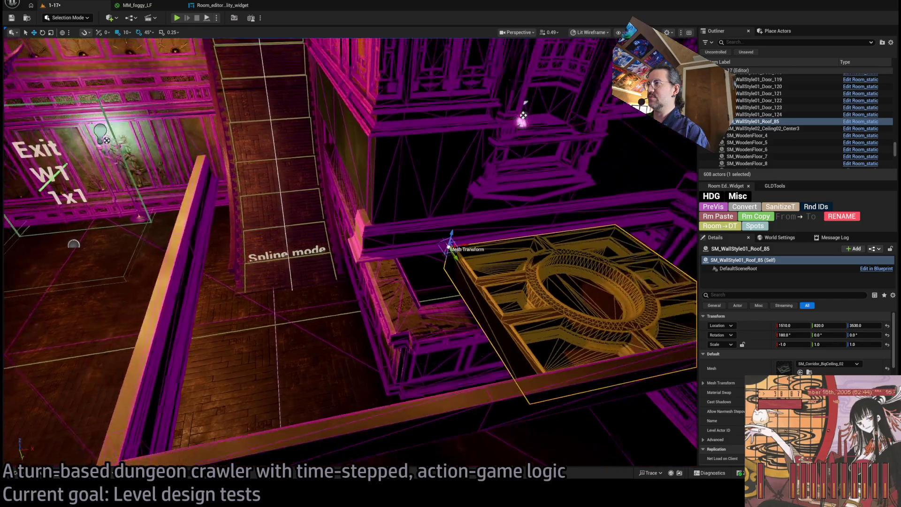
{"action": "mouse_move", "coordinate": [450, 246]}
{"action": "left_mouse_down"}
{"action": "mouse_move", "coordinate": [215, 276]}
{"action": "mouse_move", "coordinate": [189, 292]}
{"action": "mouse_move", "coordinate": [249, 274]}
{"action": "left_mouse_up"}
{"action": "left_click", "coordinate": [231, 282], "text": "ctrl"}
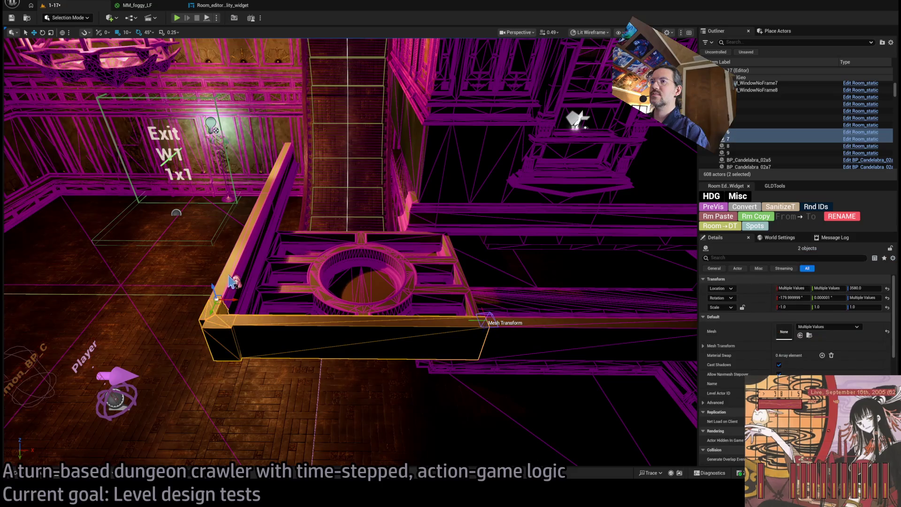
- Group the wall trim pieces with Roof_85 and slide them left together along X
{"action": "left_click", "coordinate": [253, 268], "text": "ctrl"}
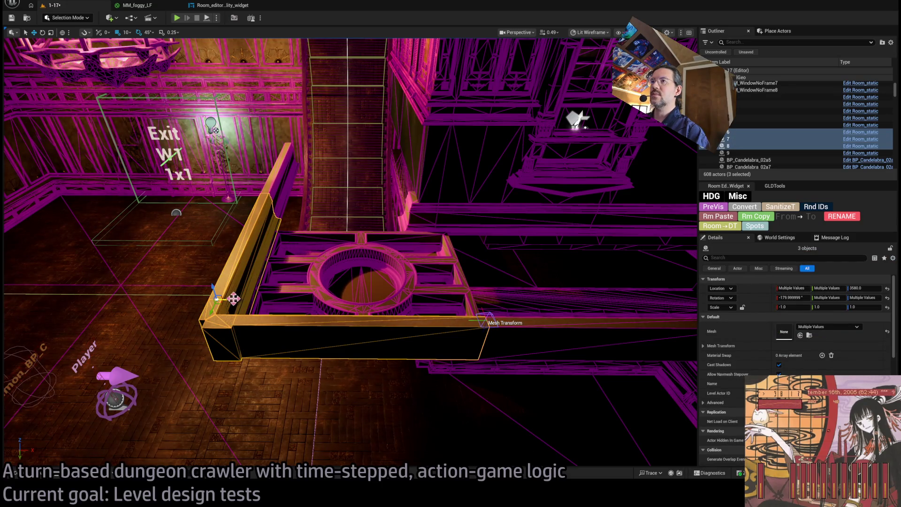
{"action": "left_click", "coordinate": [277, 192], "text": "ctrl"}
{"action": "mouse_move", "coordinate": [285, 194]}
{"action": "left_mouse_down"}
{"action": "mouse_move", "coordinate": [260, 193]}
{"action": "mouse_move", "coordinate": [289, 201]}
{"action": "left_mouse_up"}
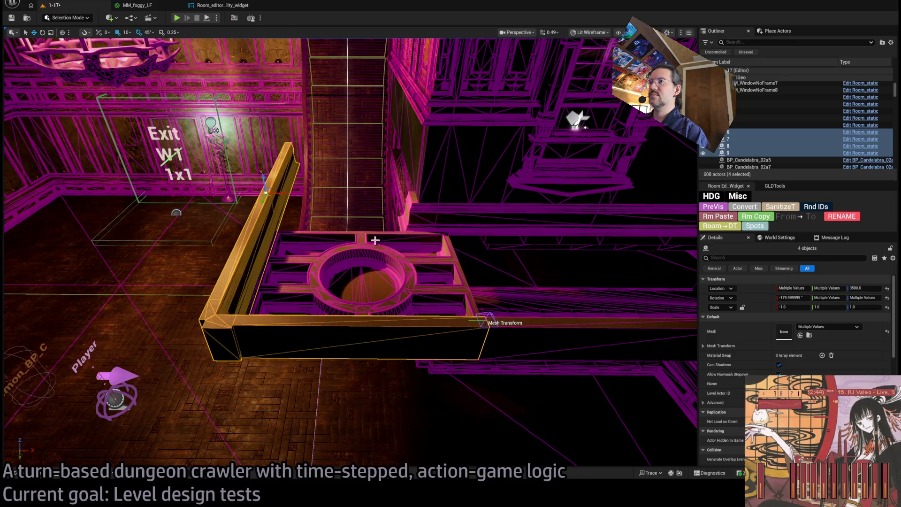
{"action": "left_click", "coordinate": [346, 239], "text": "ctrl"}
{"action": "left_click_drag", "start_coordinate": [289, 232], "coordinate": [248, 232]}
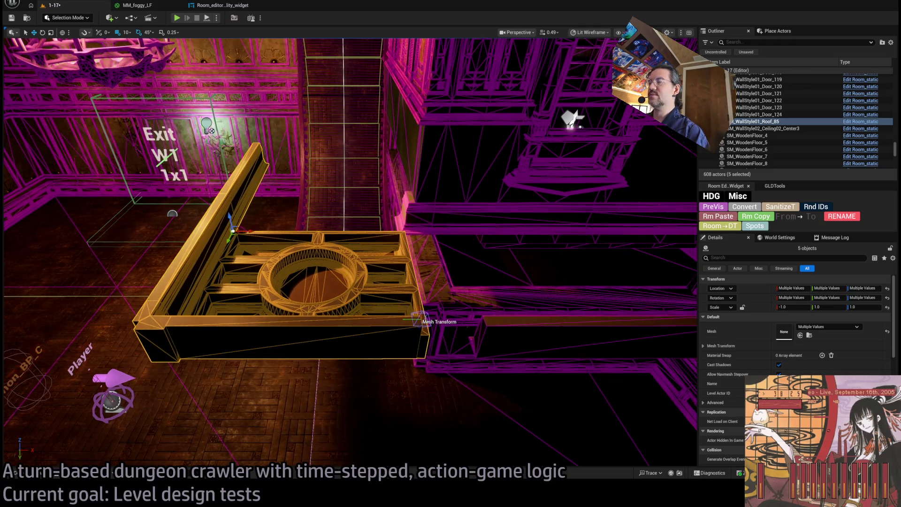
{"action": "scroll", "coordinate": [248, 232], "scroll_direction": "up", "scroll_amount": 5}
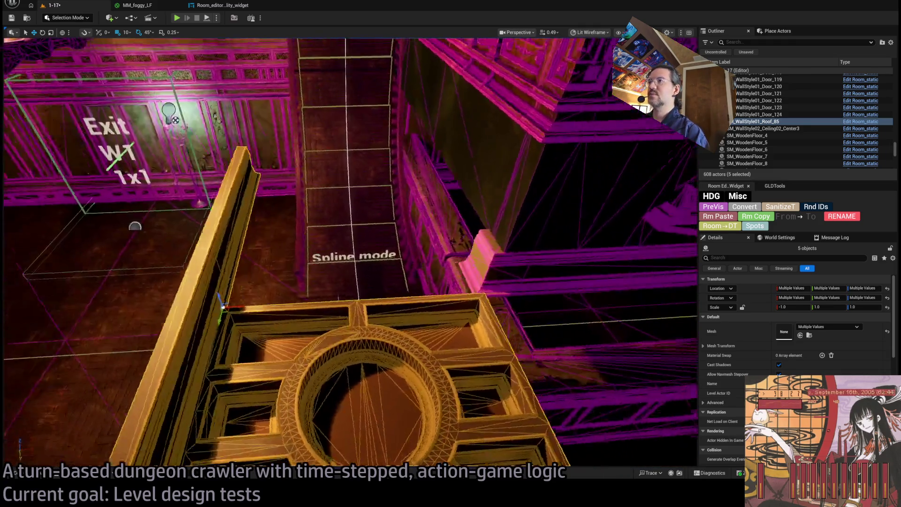
{"action": "mouse_move", "coordinate": [249, 232]}
{"action": "left_mouse_down"}
{"action": "mouse_move", "coordinate": [352, 232]}
{"action": "mouse_move", "coordinate": [286, 202]}
{"action": "mouse_move", "coordinate": [307, 227]}
{"action": "mouse_move", "coordinate": [244, 197]}
{"action": "mouse_move", "coordinate": [229, 240]}
{"action": "mouse_move", "coordinate": [218, 228]}
{"action": "left_mouse_up"}
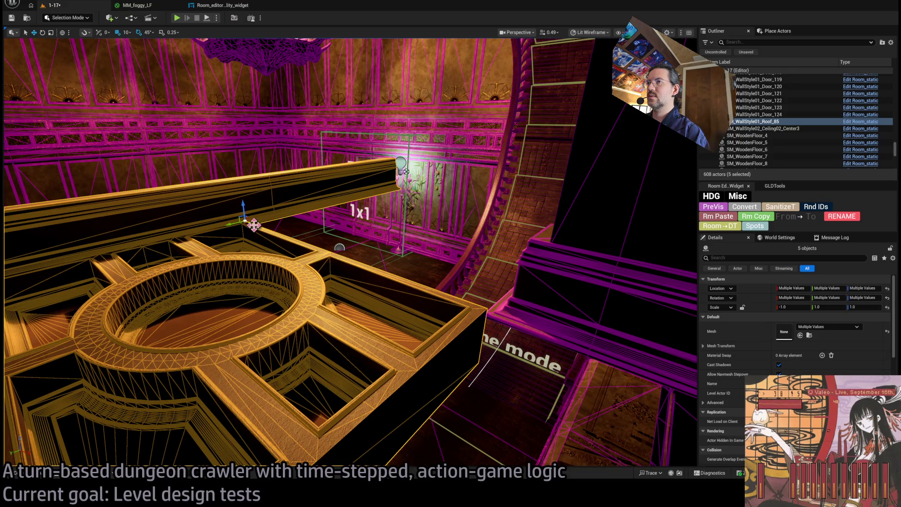
{"action": "mouse_move", "coordinate": [218, 228]}
{"action": "left_mouse_down"}
{"action": "mouse_move", "coordinate": [260, 226]}
{"action": "mouse_move", "coordinate": [241, 224]}
{"action": "left_mouse_up"}
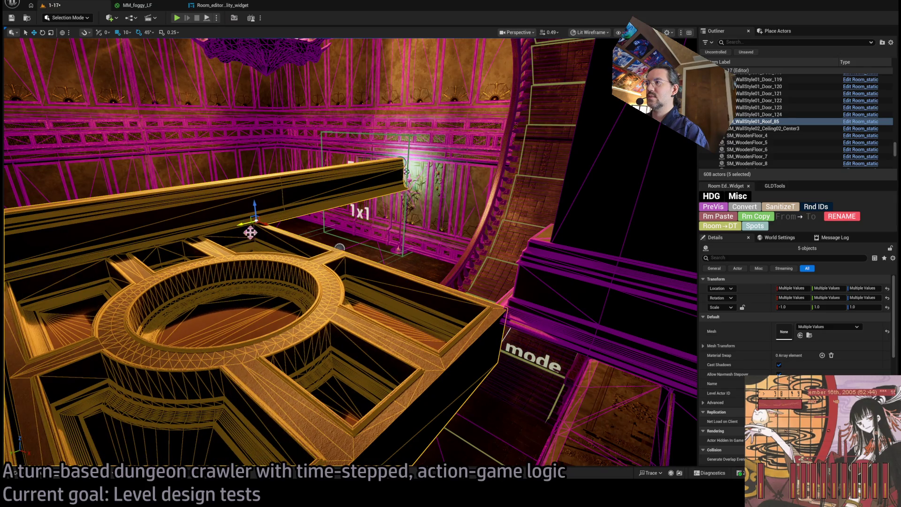
{"action": "left_click", "coordinate": [272, 240]}
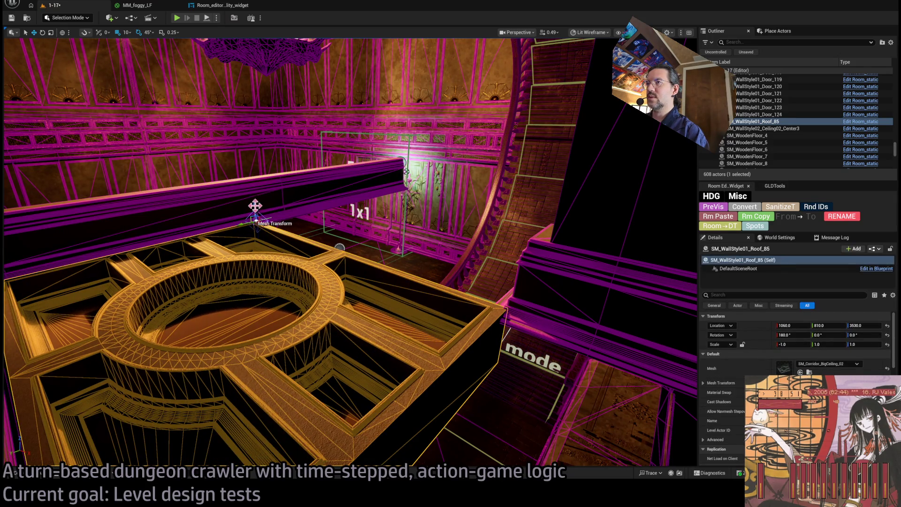
{"action": "left_click_drag", "start_coordinate": [255, 206], "coordinate": [257, 212]}
{"action": "key", "text": "w"}
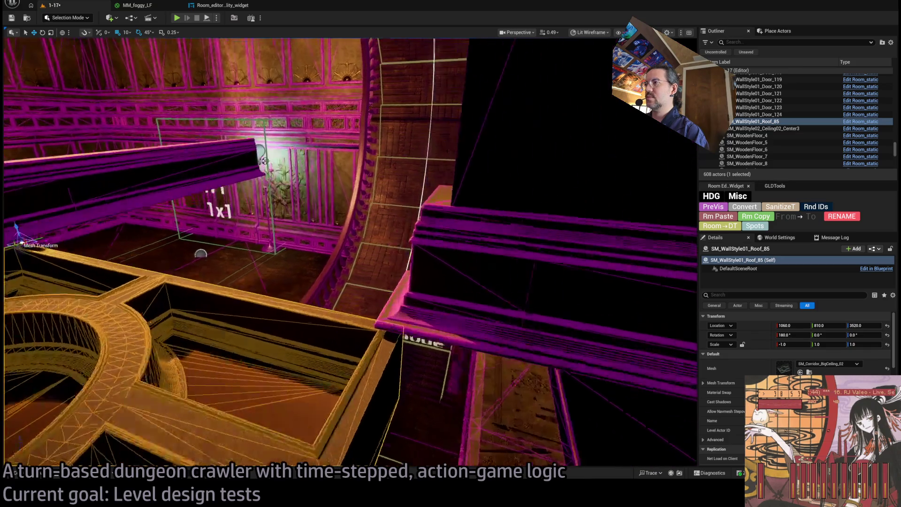
{"action": "key", "text": "w"}
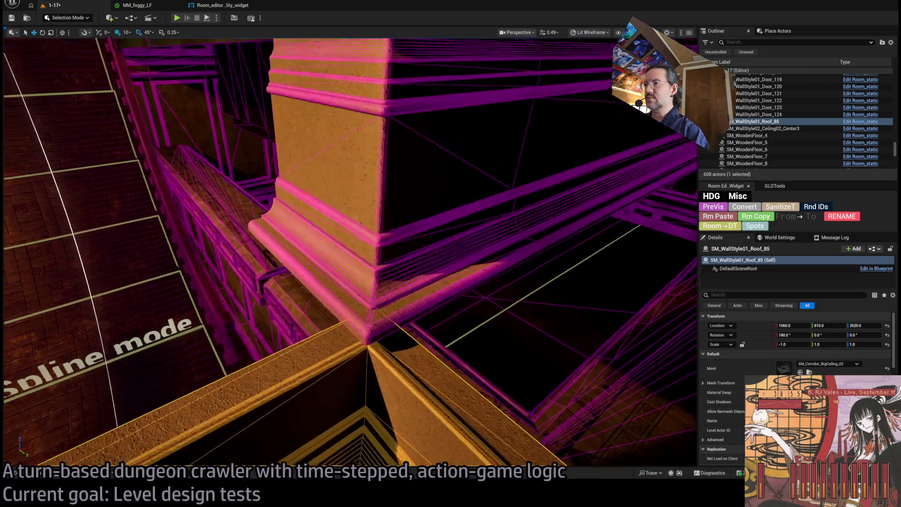
{"action": "key", "text": "s"}
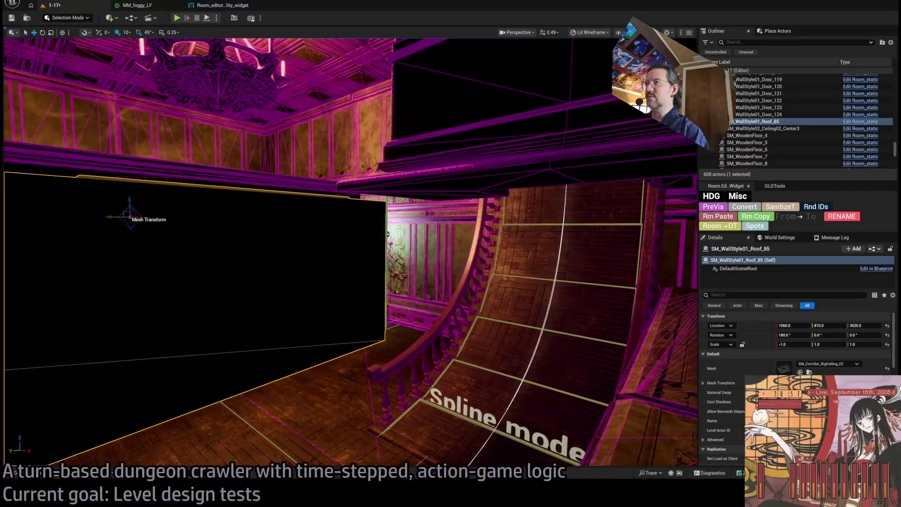
{"action": "key", "text": "e"}
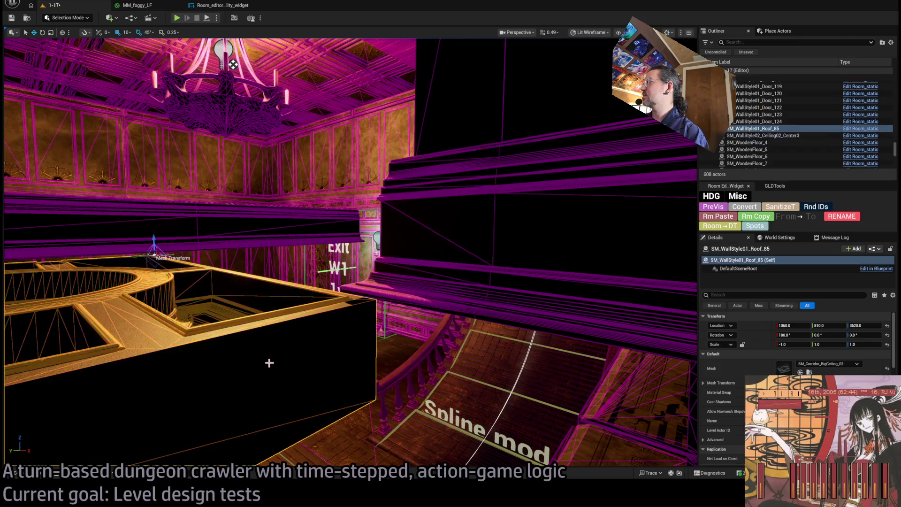
{"action": "left_click", "coordinate": [372, 297]}
{"action": "left_click", "coordinate": [234, 64]}
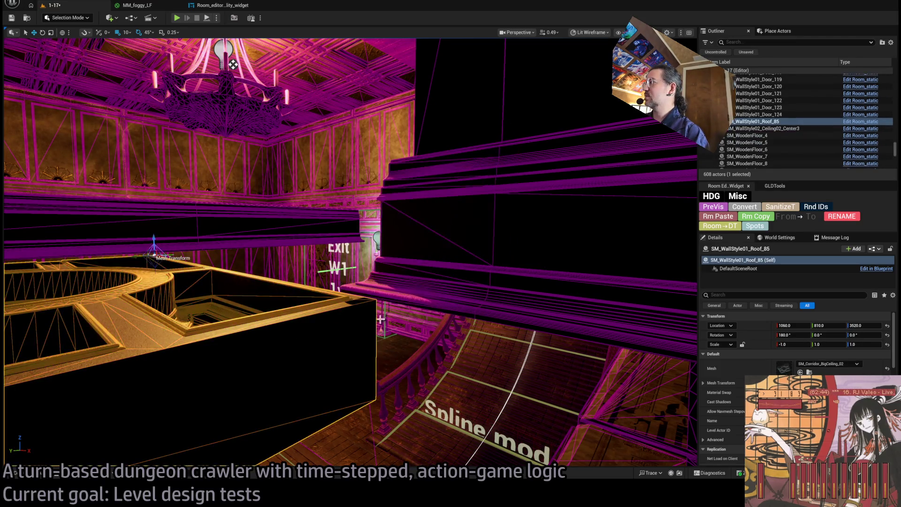
{"action": "key", "text": "f"}
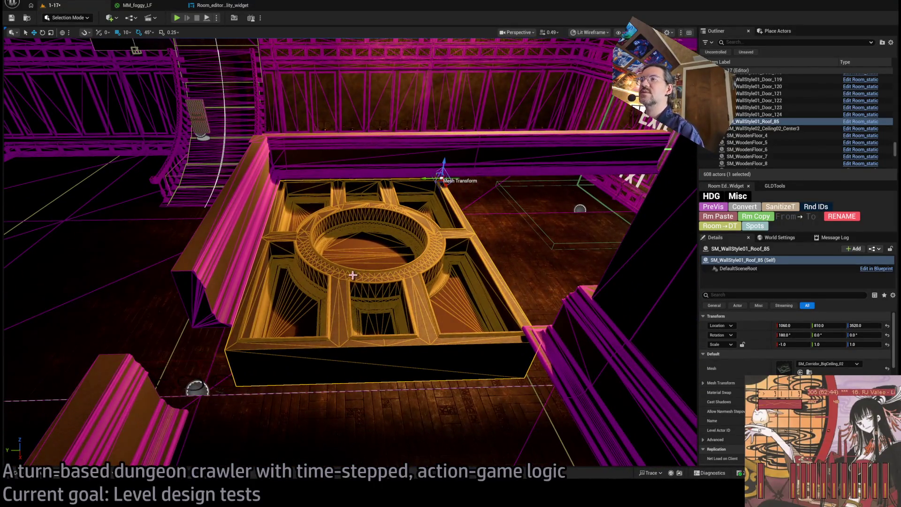
- Nudge the ceiling slab and its surrounding walls by grid steps, then lower the ceiling one snap step
{"action": "left_click_drag", "start_coordinate": [425, 179], "coordinate": [418, 178]}
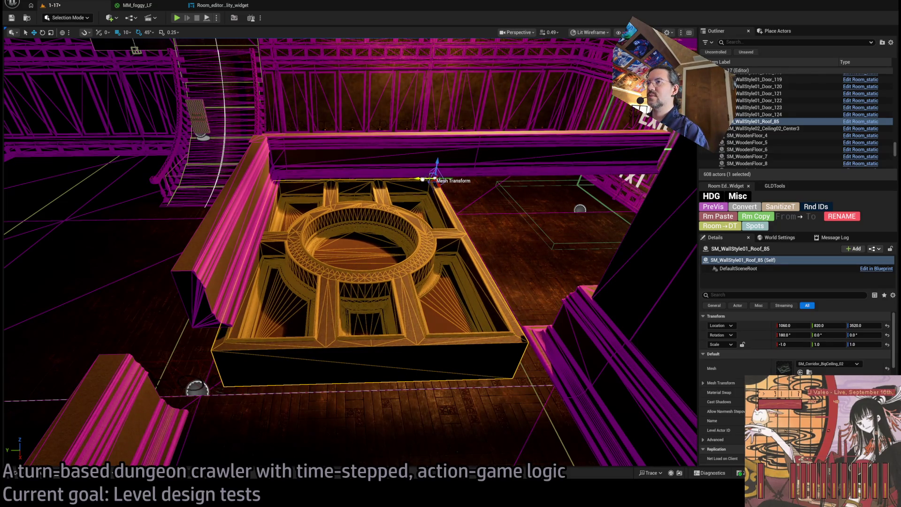
{"action": "left_click_drag", "start_coordinate": [422, 180], "coordinate": [424, 190]}
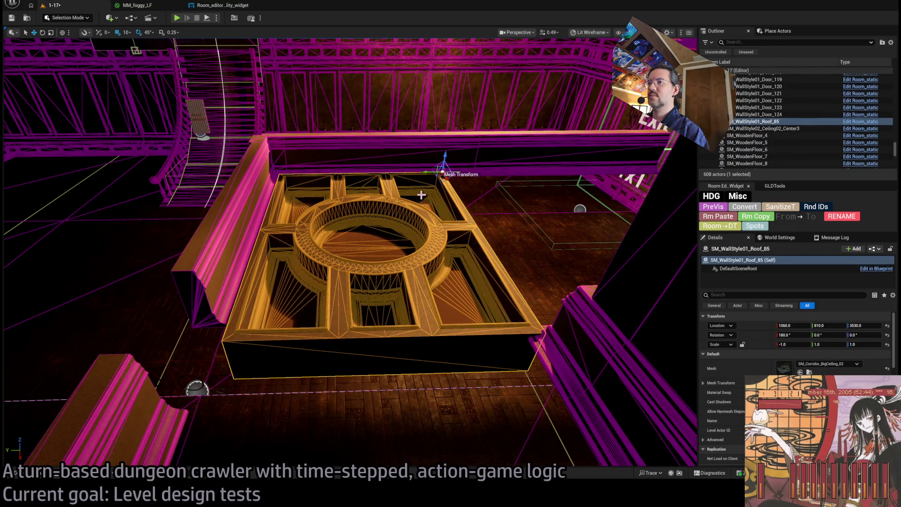
{"action": "key", "text": "ctrl+shift+a"}
{"action": "left_click_drag", "start_coordinate": [421, 194], "coordinate": [421, 195]}
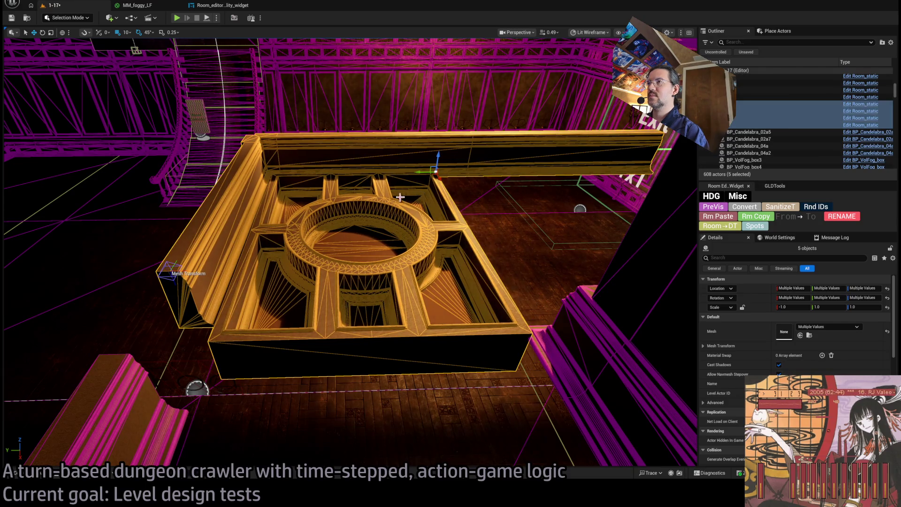
{"action": "left_click", "coordinate": [415, 198]}
{"action": "left_click_drag", "start_coordinate": [438, 159], "coordinate": [437, 166]}
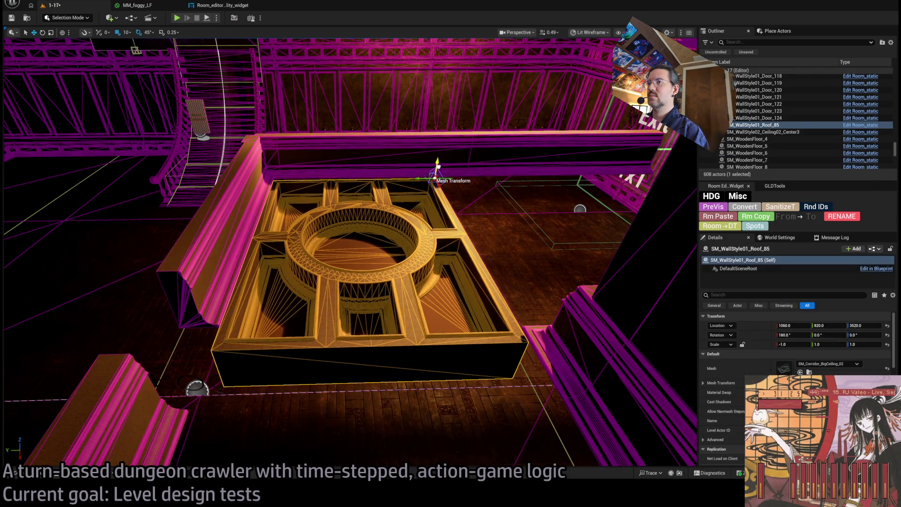
{"action": "left_click_drag", "start_coordinate": [463, 213], "coordinate": [443, 209]}
- Duplicate the ceiling slab along Y as Roof_86 and bring up the mansion static meshes
{"action": "mouse_move", "coordinate": [410, 161]}
{"action": "left_mouse_down"}
{"action": "mouse_move", "coordinate": [613, 148]}
{"action": "mouse_move", "coordinate": [568, 148]}
{"action": "left_mouse_up"}
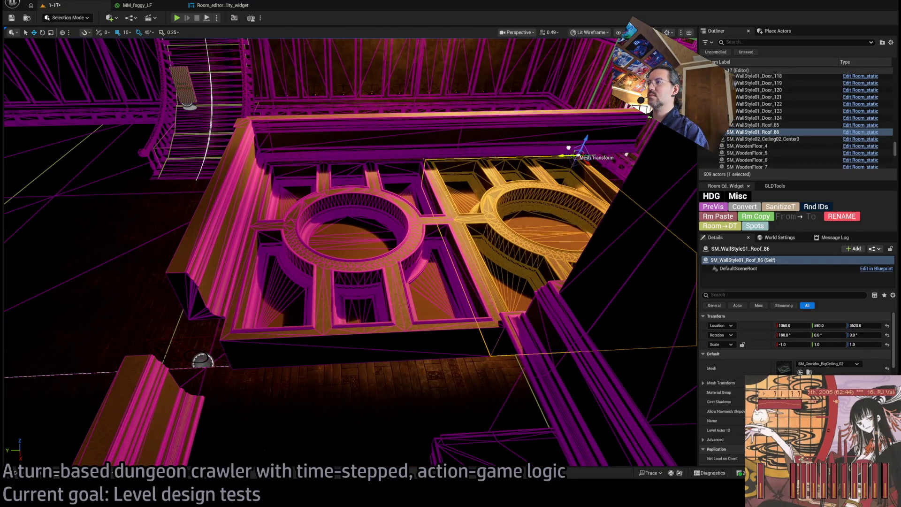
{"action": "left_click_drag", "start_coordinate": [519, 177], "coordinate": [520, 177]}
{"action": "left_click_drag", "start_coordinate": [423, 368], "coordinate": [423, 368]}
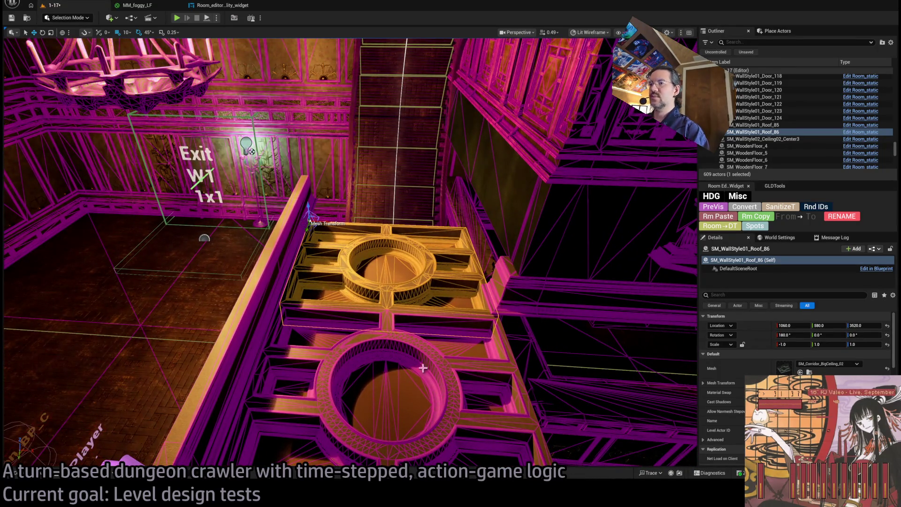
{"action": "key", "text": "ctrl+space"}
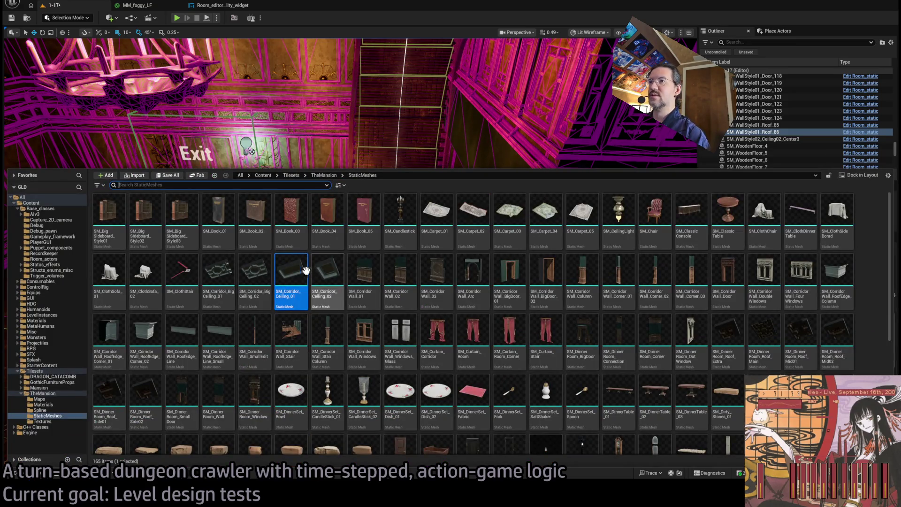
- Try BigCeiling_01 and Ceiling_01 on the roof slab, revert to BigCeiling_02, and save level 1-17
{"action": "left_click", "coordinate": [218, 272]}
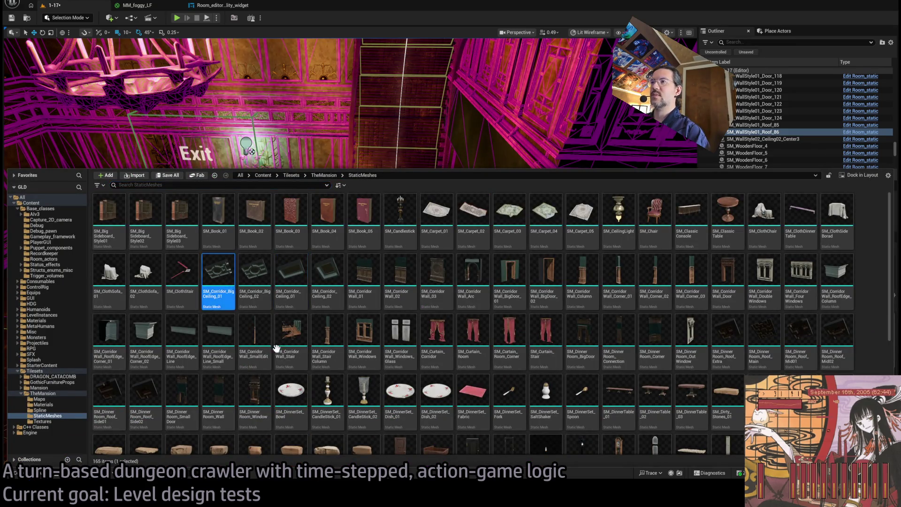
{"action": "left_click_drag", "start_coordinate": [442, 146], "coordinate": [444, 206]}
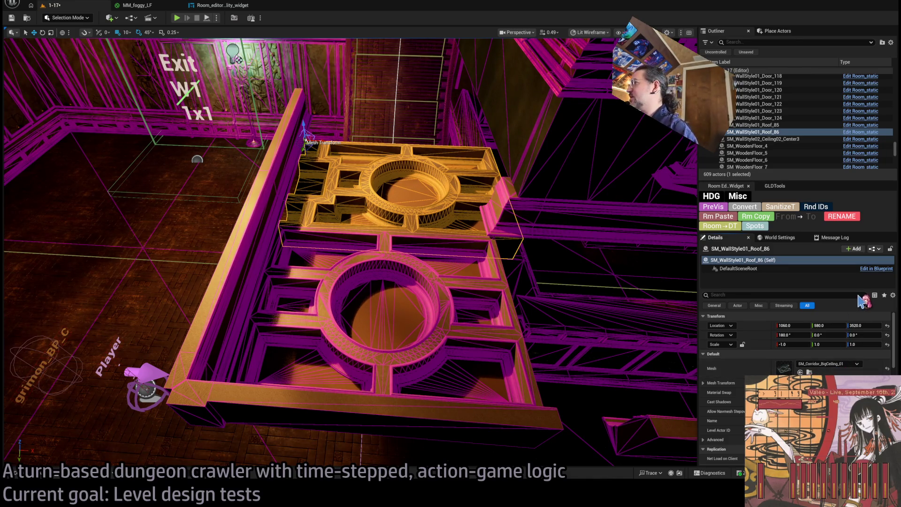
{"action": "left_click", "coordinate": [824, 369], "text": "shift"}
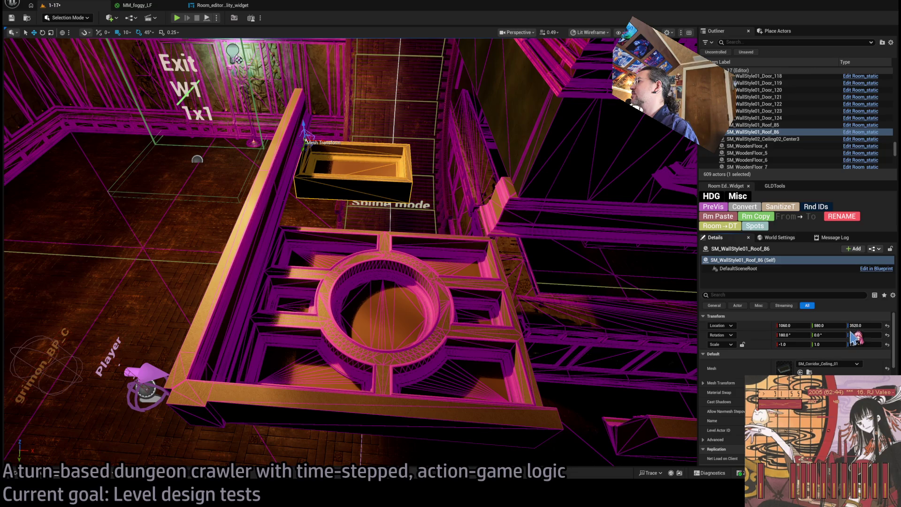
{"action": "key", "text": "Page_Down"}
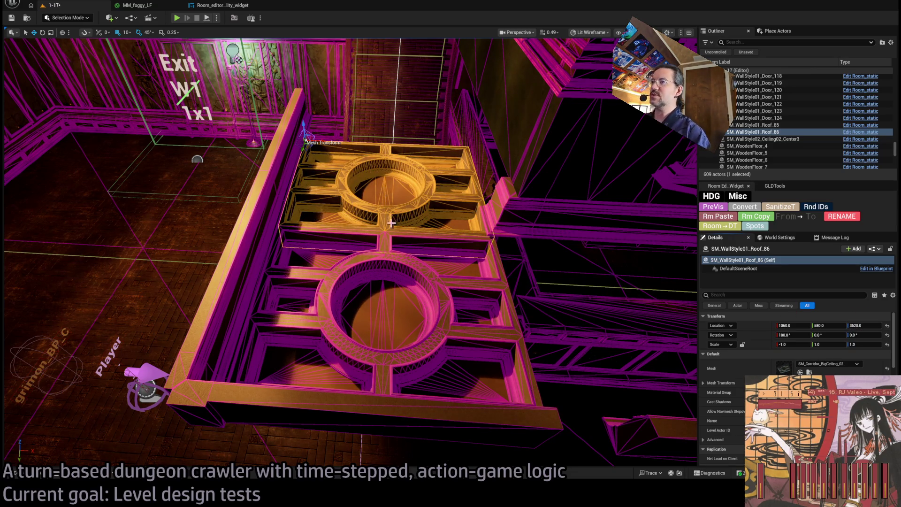
{"action": "key", "text": "ctrl+s"}
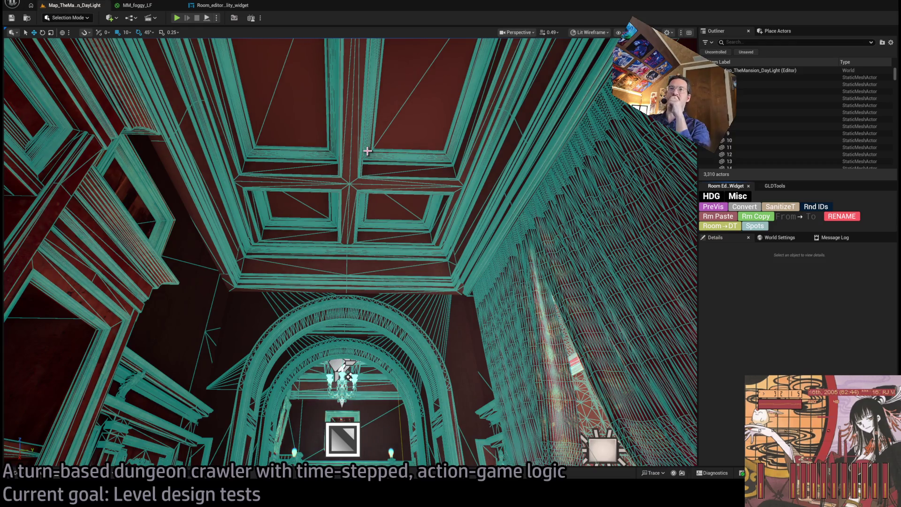
- Inspect ceiling panel SM_WallStyle01_Roof_12 and fly around the daylight mansion's coffered ceiling
{"action": "left_click", "coordinate": [439, 225]}
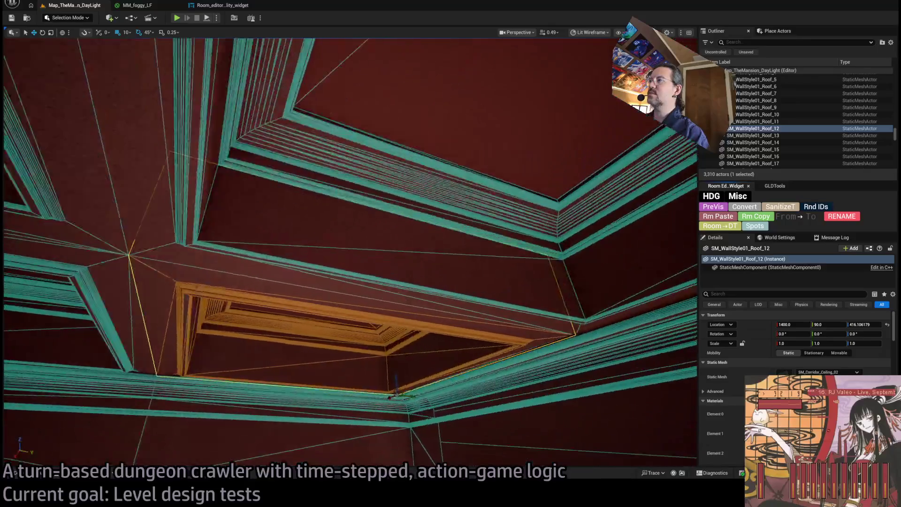
{"action": "scroll", "coordinate": [350, 254], "scroll_direction": "down", "scroll_amount": 2}
{"action": "key", "text": "w"}
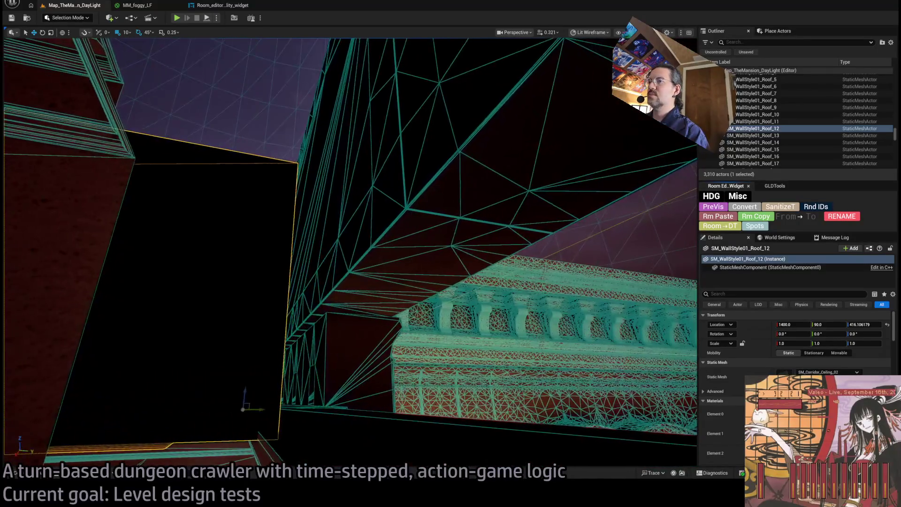
{"action": "key", "text": "w"}
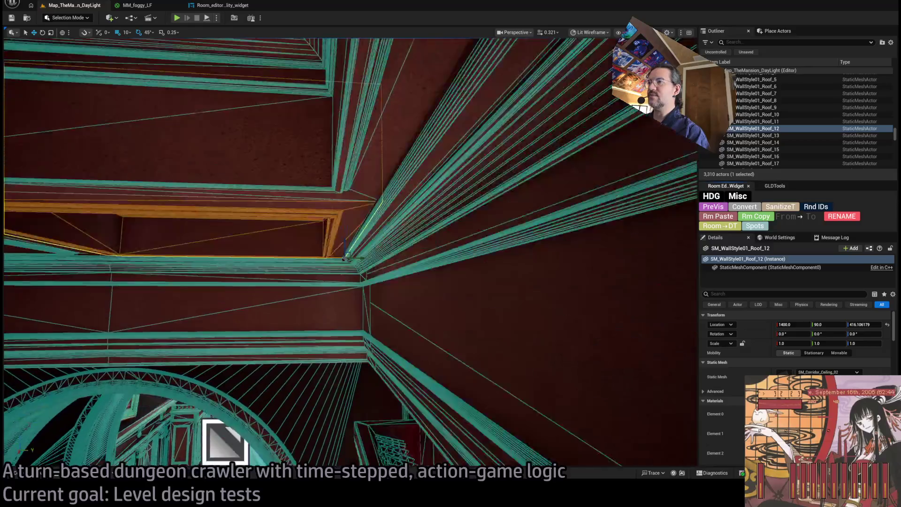
{"action": "key", "text": "w"}
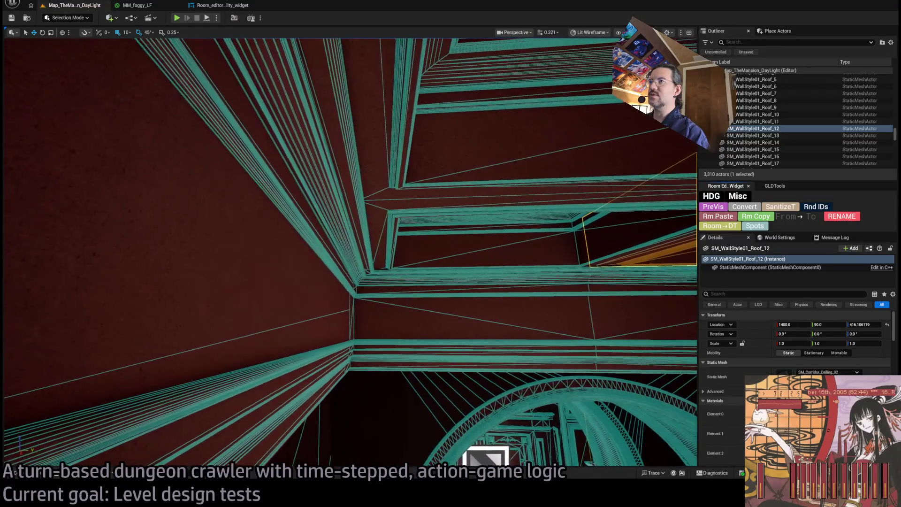
{"action": "key", "text": "w"}
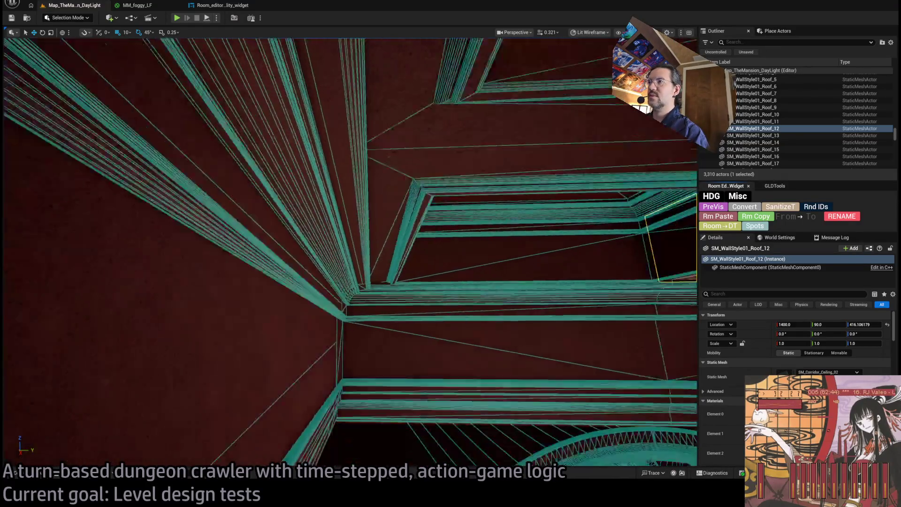
{"action": "key", "text": "w"}
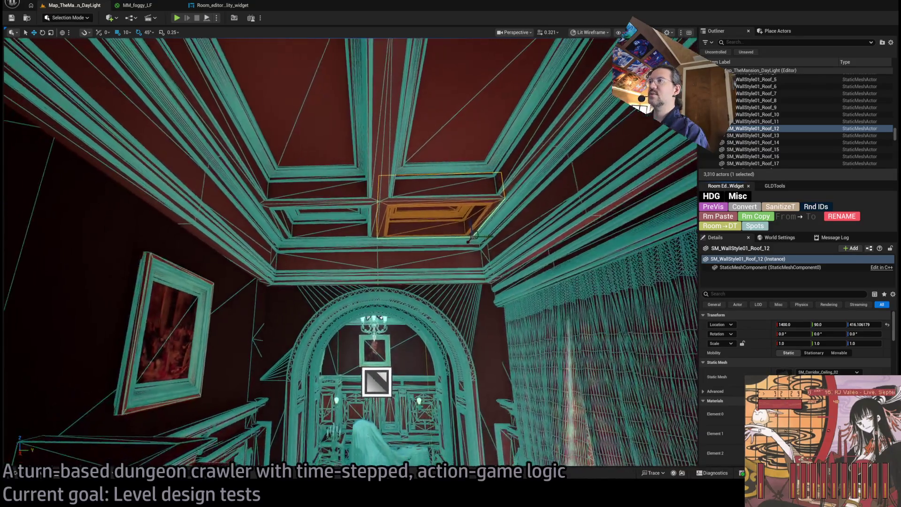
{"action": "key", "text": "w"}
- Inspect arch beam Corner_48, the roof-edge beam and panel Roof_9, then fly toward the balcony
{"action": "left_click", "coordinate": [459, 294]}
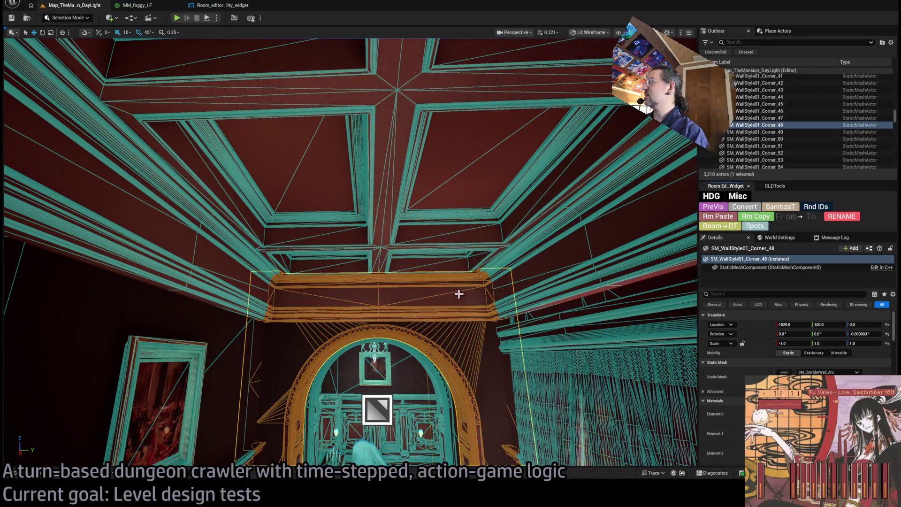
{"action": "left_click", "coordinate": [516, 256]}
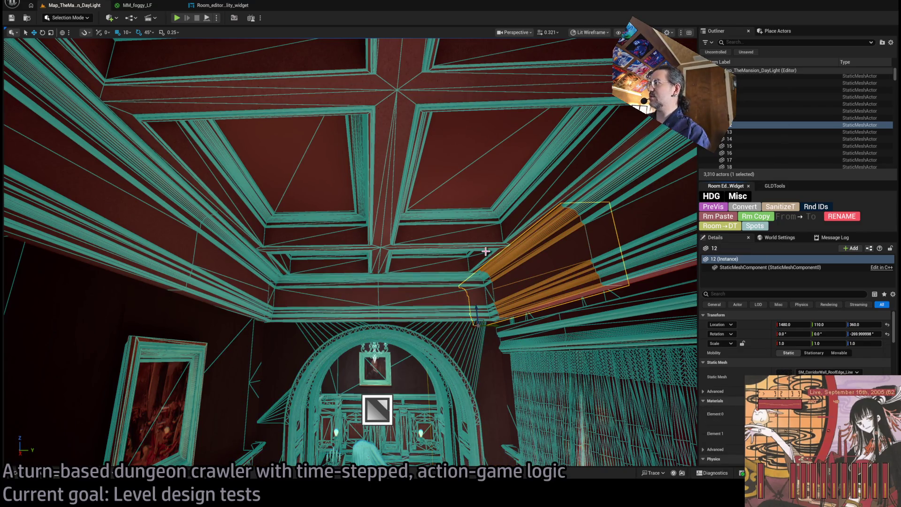
{"action": "left_click", "coordinate": [410, 198]}
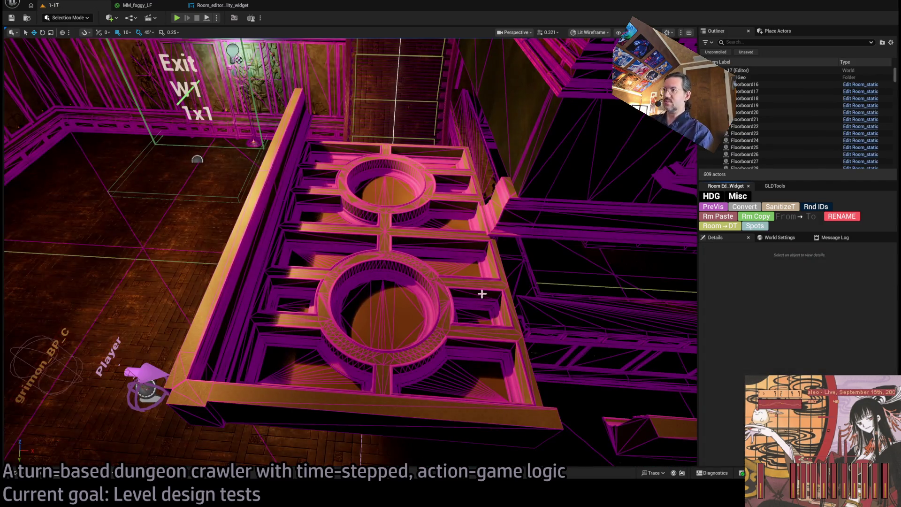
{"action": "left_click_drag", "start_coordinate": [482, 294], "coordinate": [482, 294]}
{"action": "left_click_drag", "start_coordinate": [389, 311], "coordinate": [389, 311]}
- Set Location Z to 3525 for both ceiling slabs Roof_85 and Roof_86
{"action": "left_click", "coordinate": [390, 310]}
{"action": "left_click_drag", "start_coordinate": [371, 279], "coordinate": [371, 279]}
{"action": "left_click", "coordinate": [371, 279], "text": "ctrl"}
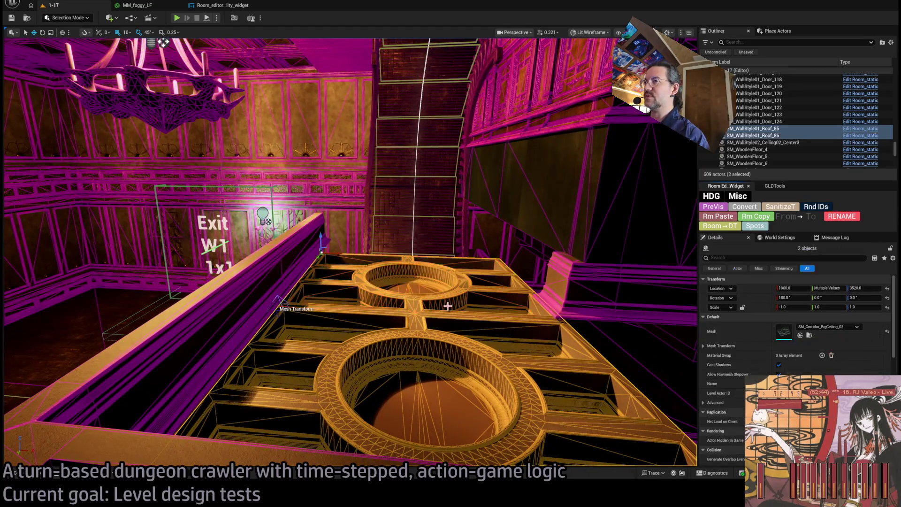
{"action": "type", "text": "3525"}
{"action": "key", "text": "Return"}
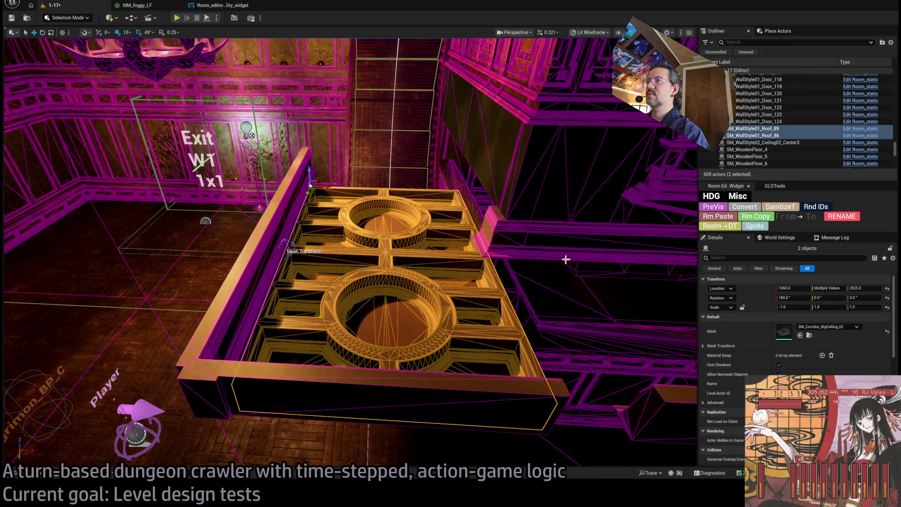
- Select the six surrounding wall pieces and shift them slightly along X
{"action": "left_click_drag", "start_coordinate": [333, 192], "coordinate": [333, 192]}
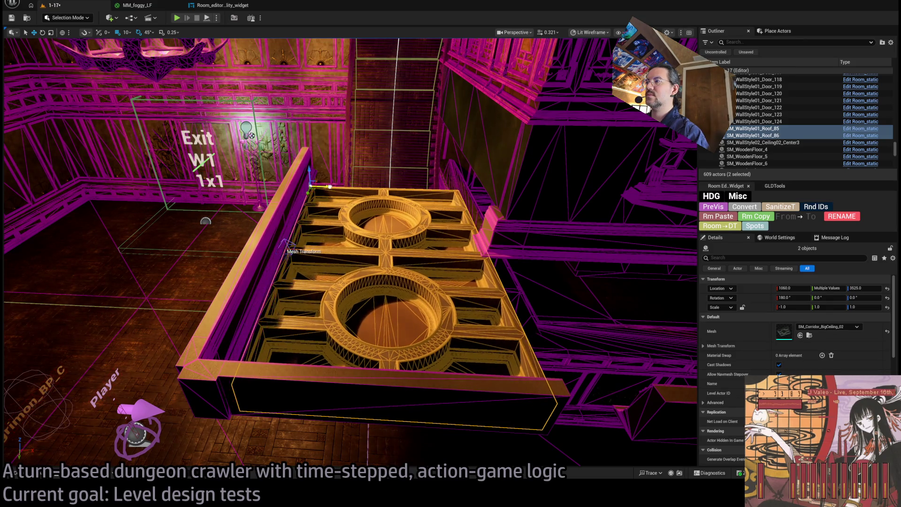
{"action": "left_click", "coordinate": [278, 238], "text": "ctrl"}
{"action": "left_click", "coordinate": [231, 339], "text": "ctrl"}
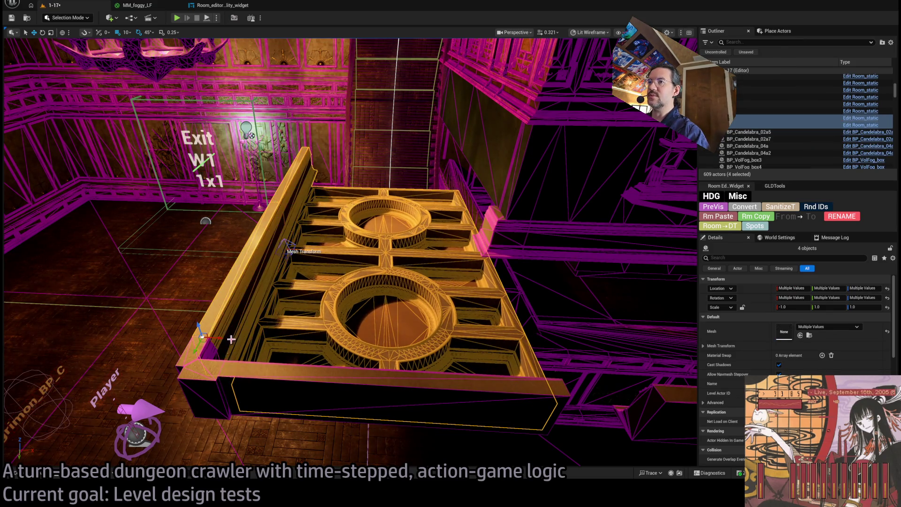
{"action": "left_click", "coordinate": [215, 393], "text": "ctrl"}
{"action": "left_click", "coordinate": [308, 392], "text": "ctrl"}
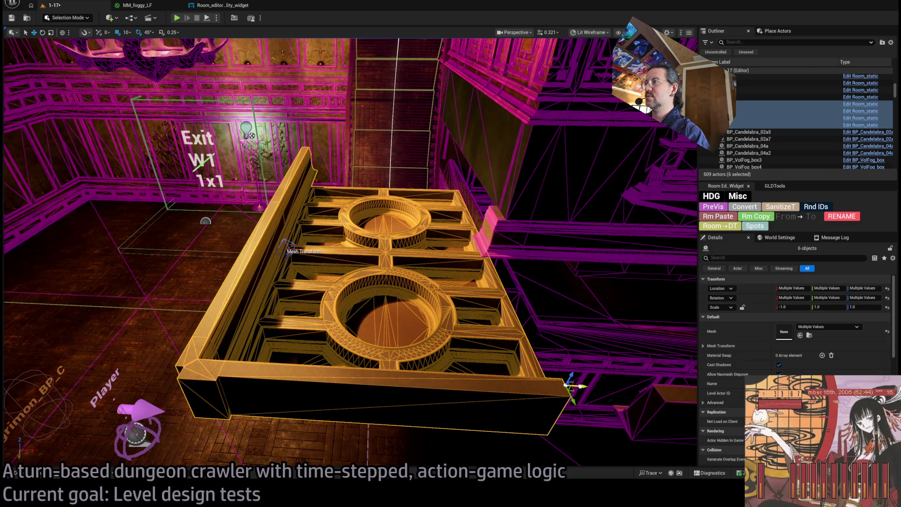
{"action": "left_click_drag", "start_coordinate": [582, 385], "coordinate": [573, 385]}
{"action": "left_click_drag", "start_coordinate": [538, 338], "coordinate": [502, 292]}
- Duplicate the roof-edge beam rotated 90 degrees and switch the viewport to Lit
{"action": "left_click", "coordinate": [462, 243]}
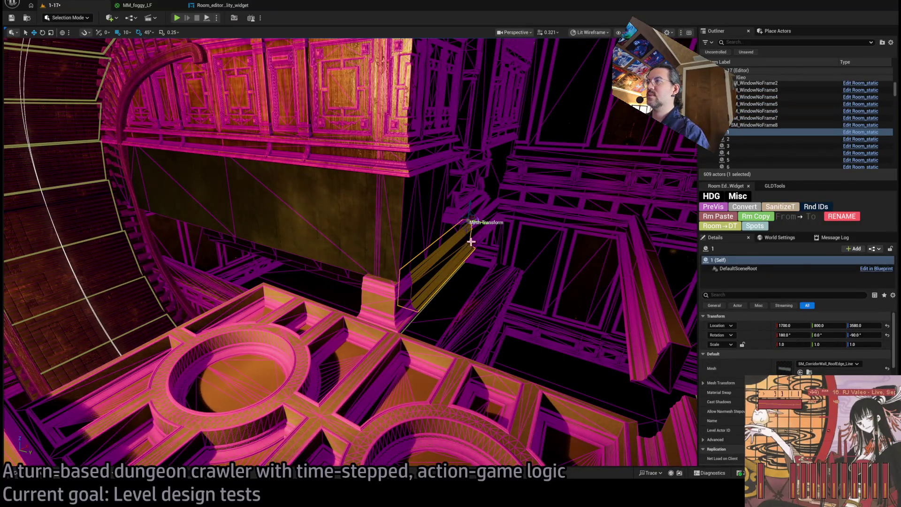
{"action": "left_click_drag", "start_coordinate": [474, 219], "coordinate": [500, 228]}
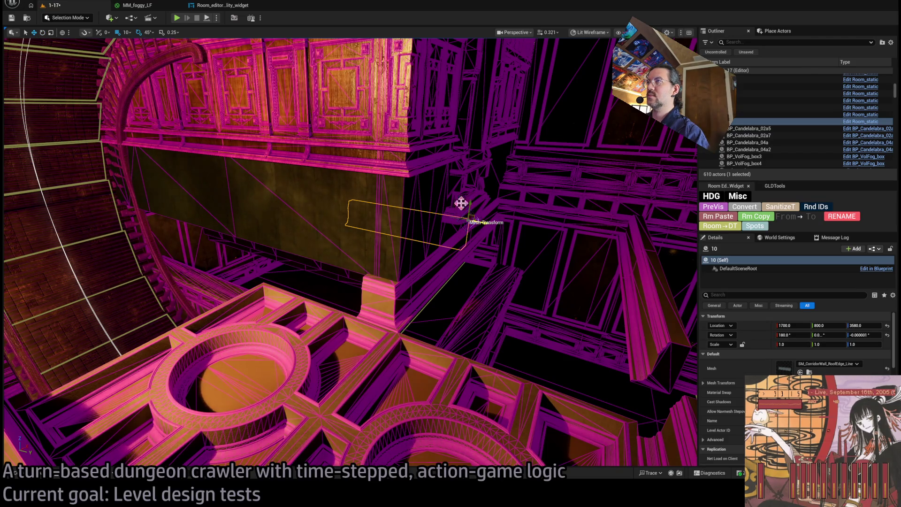
{"action": "key", "text": "alt+4"}
{"action": "left_click_drag", "start_coordinate": [543, 155], "coordinate": [525, 155]}
{"action": "mouse_move", "coordinate": [491, 220]}
{"action": "left_mouse_down"}
{"action": "mouse_move", "coordinate": [305, 281]}
{"action": "mouse_move", "coordinate": [323, 275]}
{"action": "mouse_move", "coordinate": [272, 301]}
{"action": "mouse_move", "coordinate": [453, 292]}
{"action": "mouse_move", "coordinate": [452, 312]}
{"action": "mouse_move", "coordinate": [473, 263]}
{"action": "mouse_move", "coordinate": [270, 258]}
{"action": "mouse_move", "coordinate": [328, 268]}
{"action": "mouse_move", "coordinate": [358, 254]}
{"action": "mouse_move", "coordinate": [441, 255]}
{"action": "mouse_move", "coordinate": [85, 291]}
{"action": "left_mouse_up"}
{"action": "left_click_drag", "start_coordinate": [335, 253], "coordinate": [335, 253]}
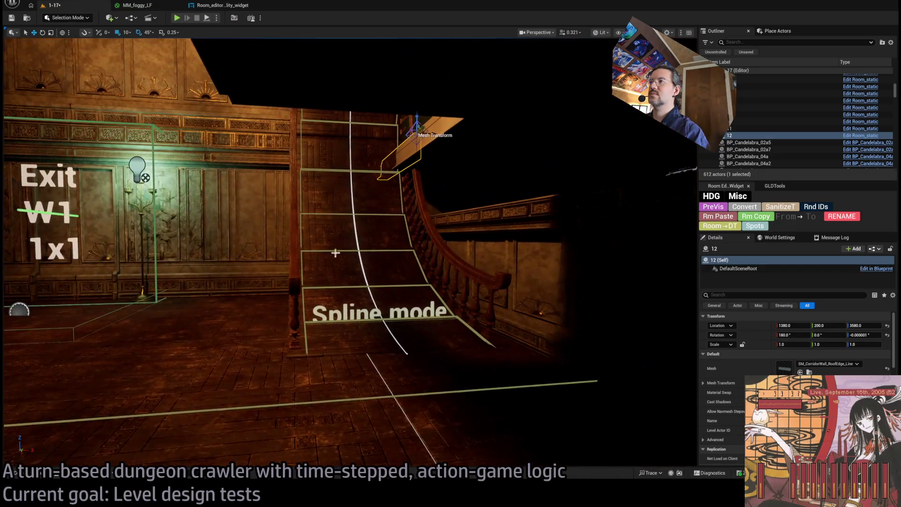
- Inspect wall Room_structure87, spline ramp Room_SplineMesh5 and the nav surface near the Exit
{"action": "left_click", "coordinate": [430, 248]}
{"action": "left_click", "coordinate": [415, 205]}
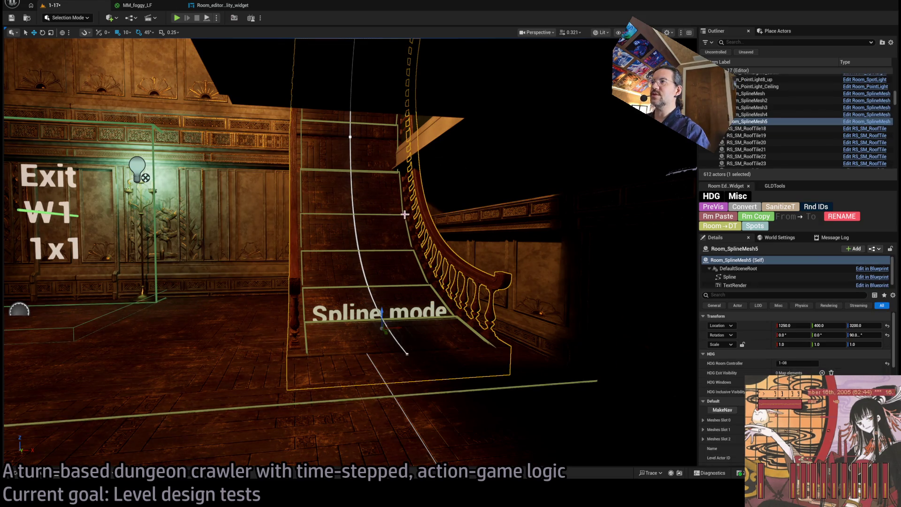
{"action": "left_click", "coordinate": [404, 215], "text": "ctrl"}
{"action": "left_click_drag", "start_coordinate": [404, 215], "coordinate": [404, 215]}
{"action": "left_click_drag", "start_coordinate": [432, 331], "coordinate": [431, 331]}
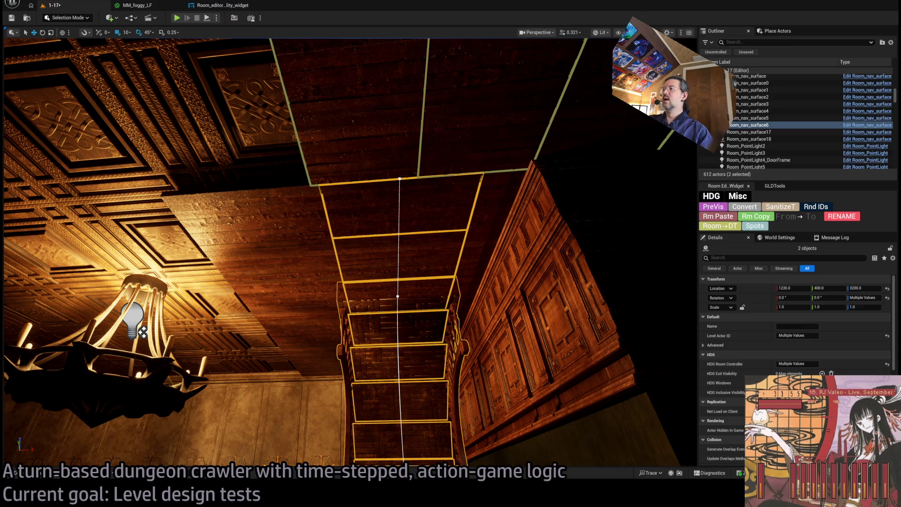
{"action": "left_click_drag", "start_coordinate": [350, 254], "coordinate": [350, 370]}
- Delete ceiling slab Roof_86, undo to restore it, and switch to Unlit view
{"action": "left_click", "coordinate": [398, 265]}
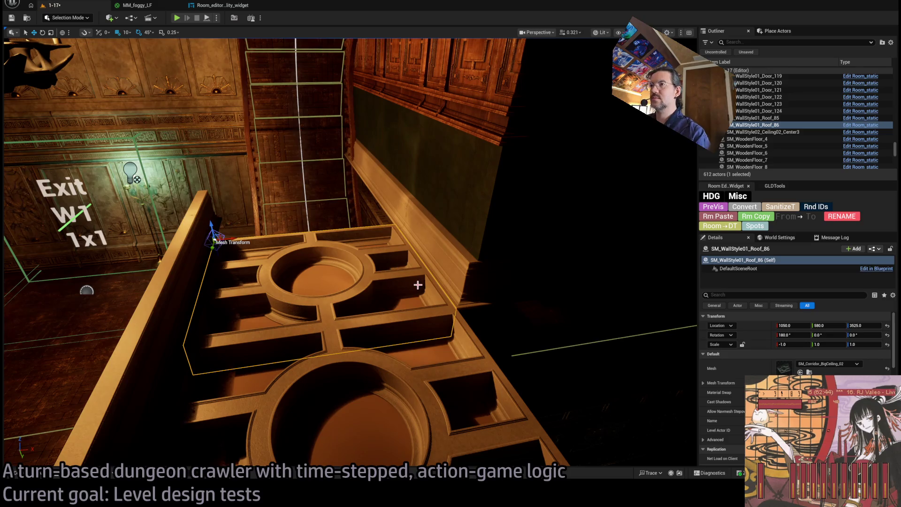
{"action": "key", "text": "Delete"}
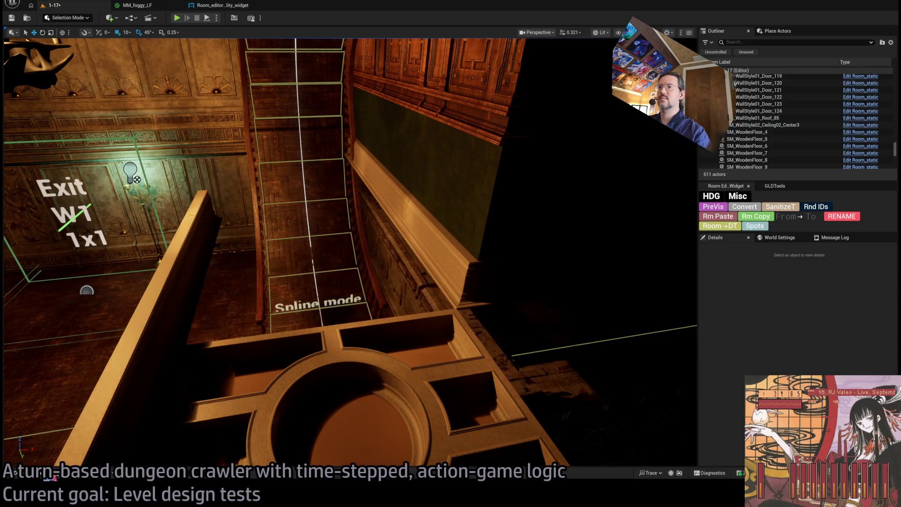
{"action": "key", "text": "ctrl+z"}
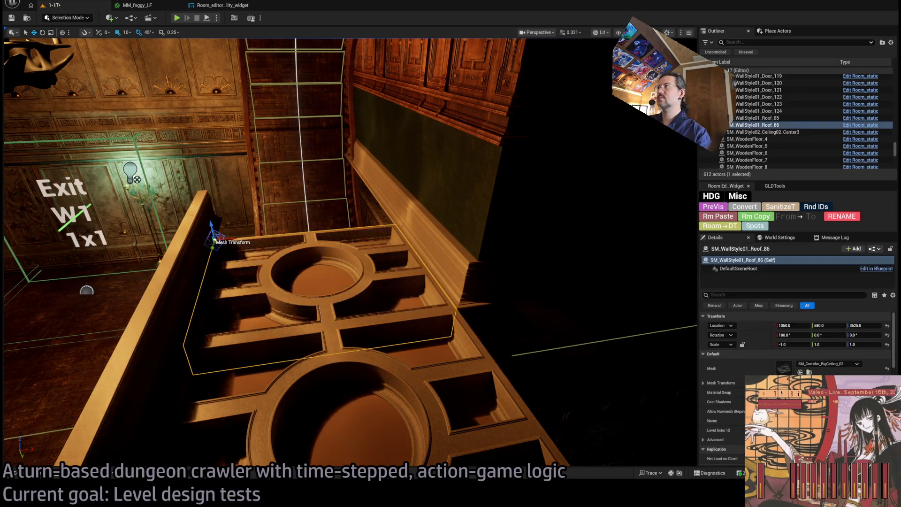
{"action": "key", "text": "alt+3"}
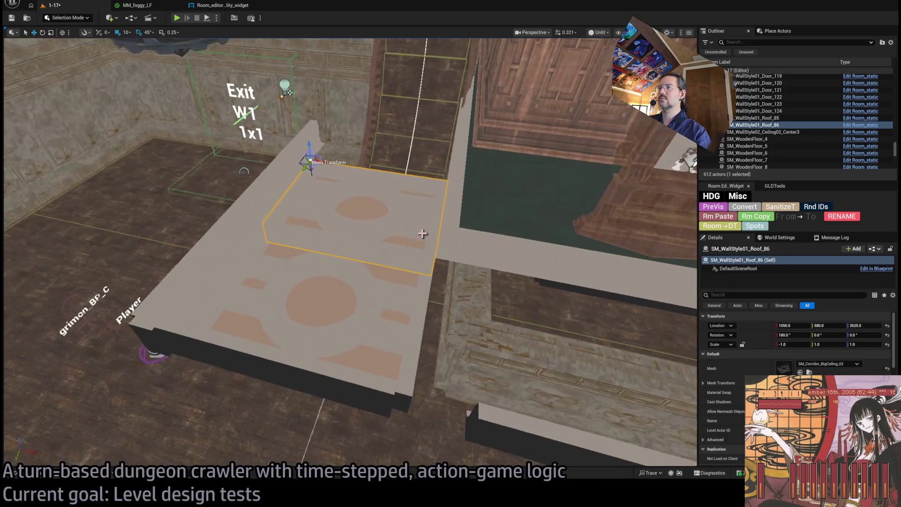
- Give roof slab Roof_85 the SM_Corridor_BigCeiling_01 mesh
{"action": "left_click", "coordinate": [354, 308]}
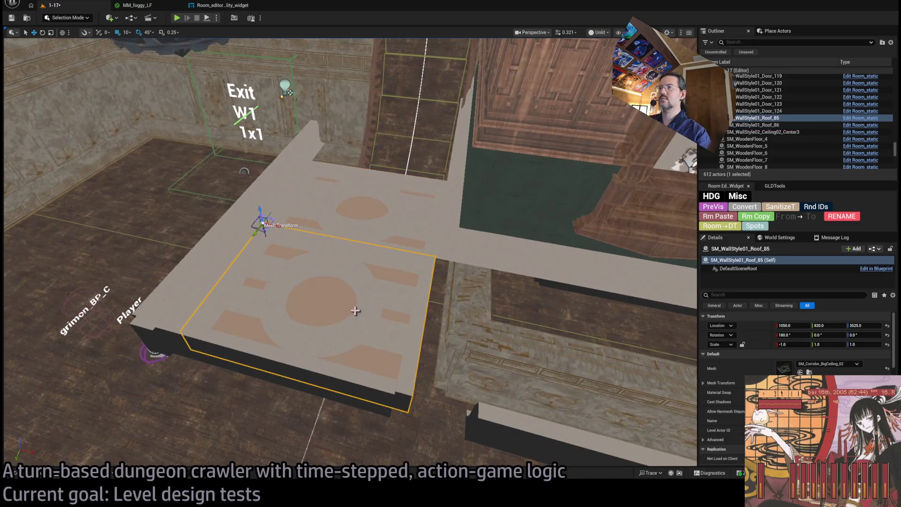
{"action": "key", "text": "ctrl+space"}
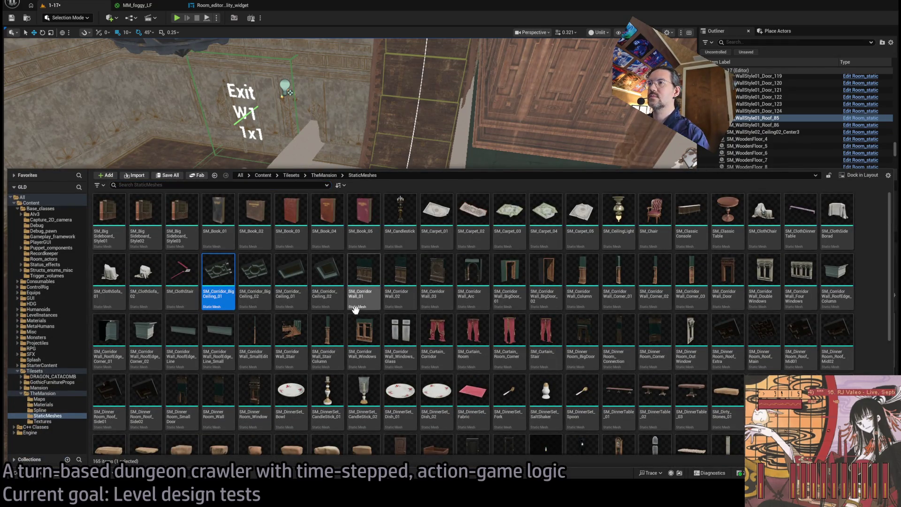
{"action": "key", "text": "ctrl+space"}
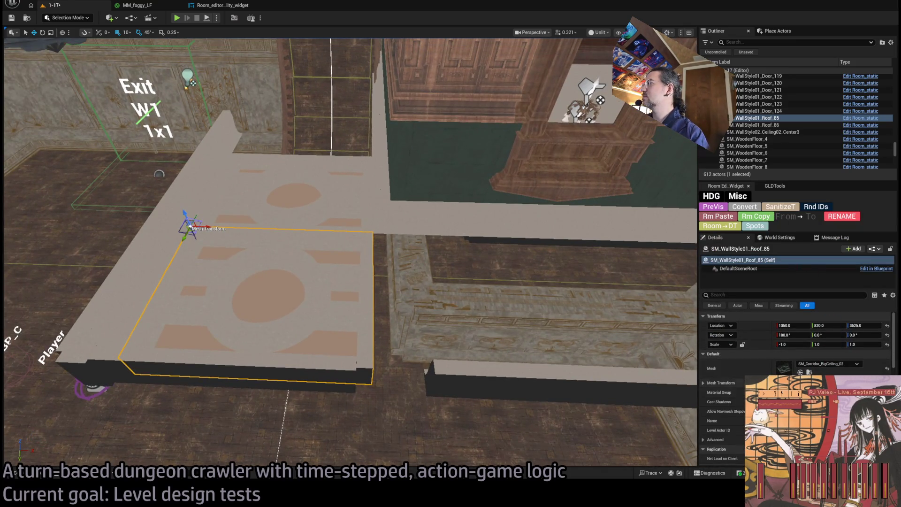
{"action": "key", "text": "ctrl+z"}
{"action": "key", "text": "e"}
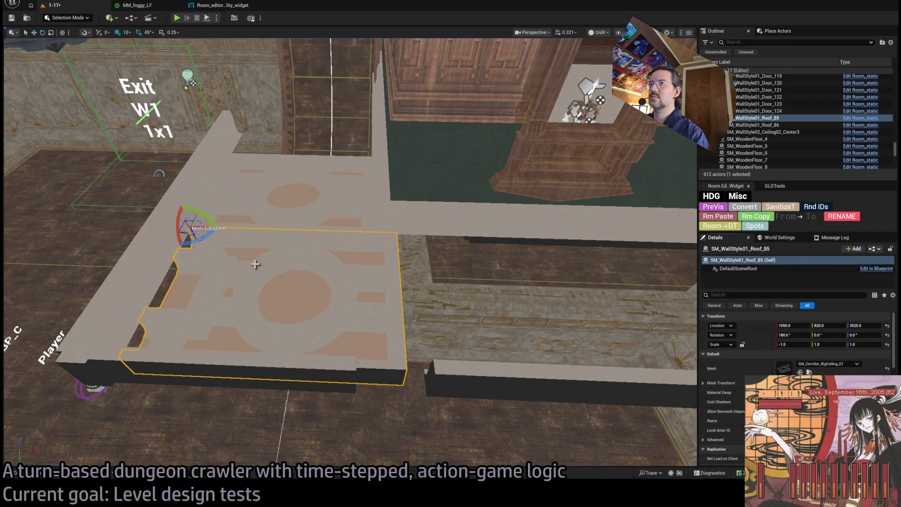
{"action": "key", "text": "w"}
- Duplicate the slab to X 1400 as Roof_87, then try and undo a 180° turn of Roof_85
{"action": "mouse_move", "coordinate": [210, 233]}
{"action": "left_mouse_down"}
{"action": "mouse_move", "coordinate": [418, 244]}
{"action": "mouse_move", "coordinate": [410, 252]}
{"action": "left_mouse_up"}
{"action": "left_click", "coordinate": [280, 276]}
{"action": "key", "text": "e"}
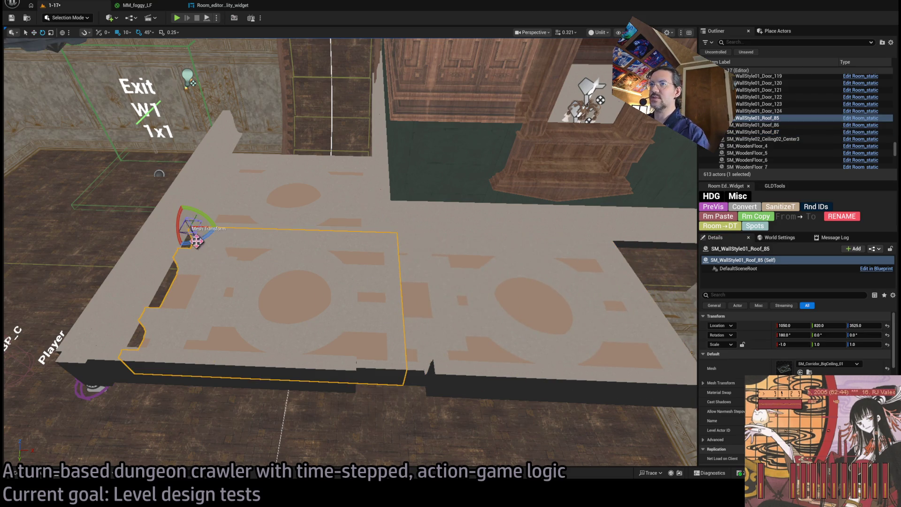
{"action": "left_click_drag", "start_coordinate": [206, 242], "coordinate": [193, 220]}
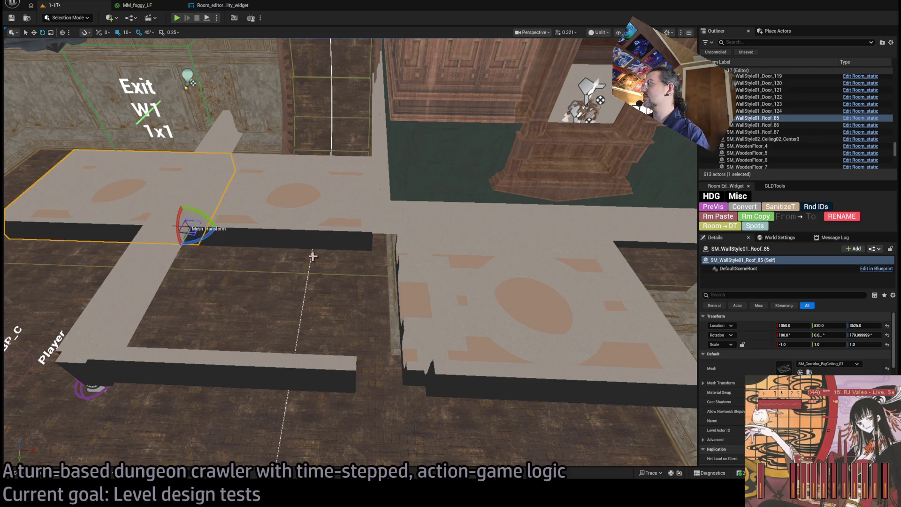
{"action": "key", "text": "ctrl+z"}
- Temporarily set Roof_87's X scale to zero, then restore scale 1 and return it to Y 820
{"action": "left_click", "coordinate": [469, 305]}
{"action": "left_click", "coordinate": [793, 344]}
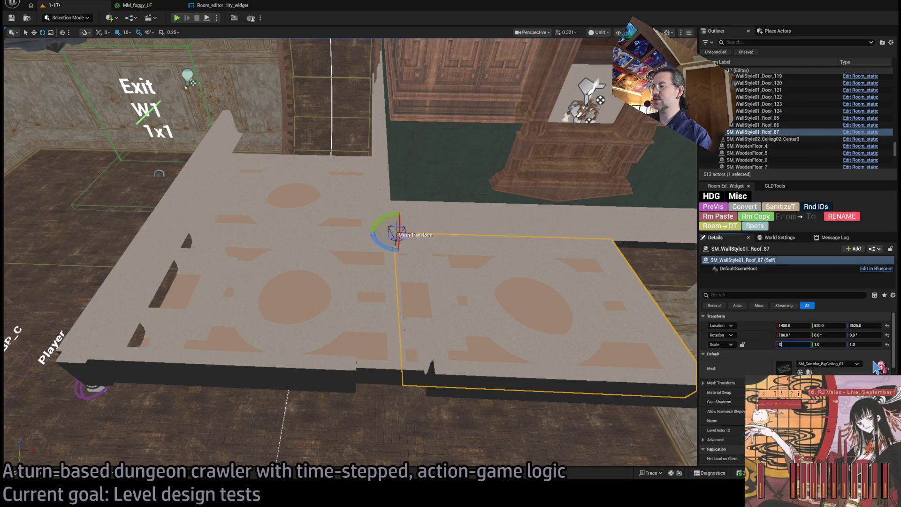
{"action": "key", "text": "Return"}
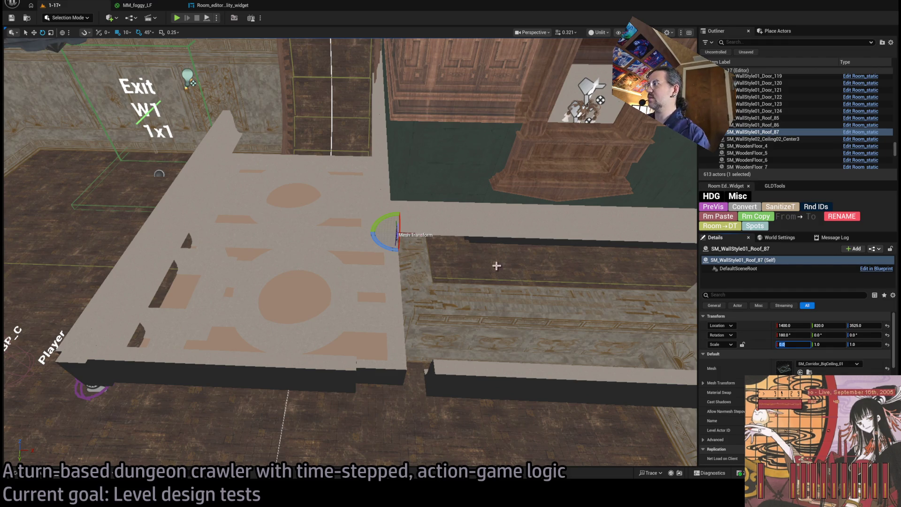
{"action": "left_click_drag", "start_coordinate": [497, 265], "coordinate": [494, 253]}
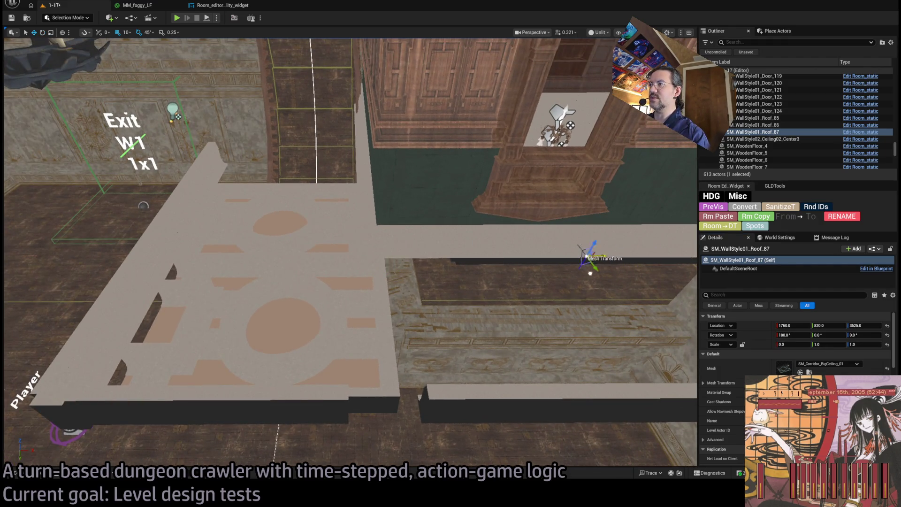
{"action": "mouse_move", "coordinate": [392, 271]}
{"action": "left_mouse_down"}
{"action": "mouse_move", "coordinate": [403, 378]}
{"action": "mouse_move", "coordinate": [393, 274]}
{"action": "mouse_move", "coordinate": [402, 368]}
{"action": "mouse_move", "coordinate": [393, 299]}
{"action": "mouse_move", "coordinate": [547, 301]}
{"action": "mouse_move", "coordinate": [655, 274]}
{"action": "left_mouse_up"}
{"action": "type", "text": "1"}
{"action": "key", "text": "Return"}
{"action": "mouse_move", "coordinate": [629, 309]}
{"action": "left_mouse_down"}
{"action": "mouse_move", "coordinate": [601, 264]}
{"action": "mouse_move", "coordinate": [617, 266]}
{"action": "left_mouse_up"}
- Shift Roof_85 along X to 1400 beside the copy and select both slabs
{"action": "left_click", "coordinate": [307, 308]}
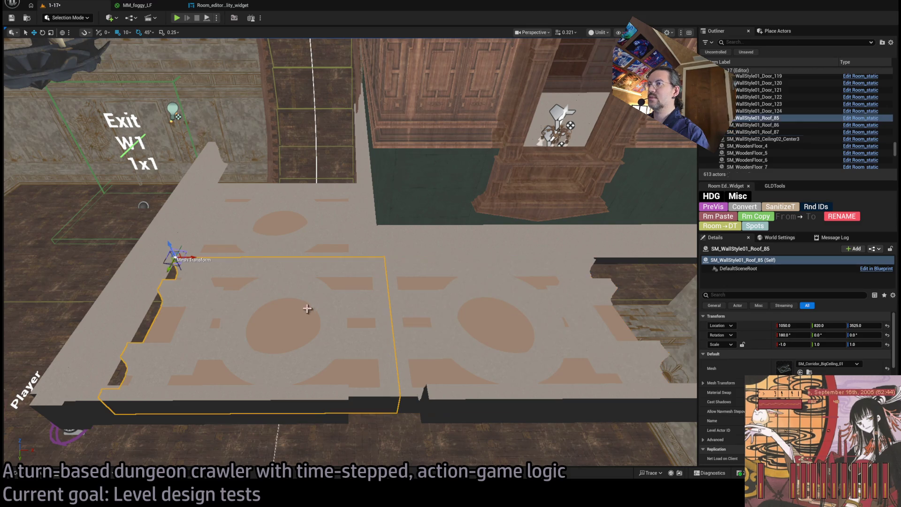
{"action": "mouse_move", "coordinate": [204, 256]}
{"action": "left_mouse_down"}
{"action": "mouse_move", "coordinate": [630, 256]}
{"action": "mouse_move", "coordinate": [385, 258]}
{"action": "mouse_move", "coordinate": [424, 269]}
{"action": "left_mouse_up"}
{"action": "left_click", "coordinate": [547, 314], "text": "ctrl"}
{"action": "left_click_drag", "start_coordinate": [97, 265], "coordinate": [26, 403]}
{"action": "left_click_drag", "start_coordinate": [429, 279], "coordinate": [429, 280]}
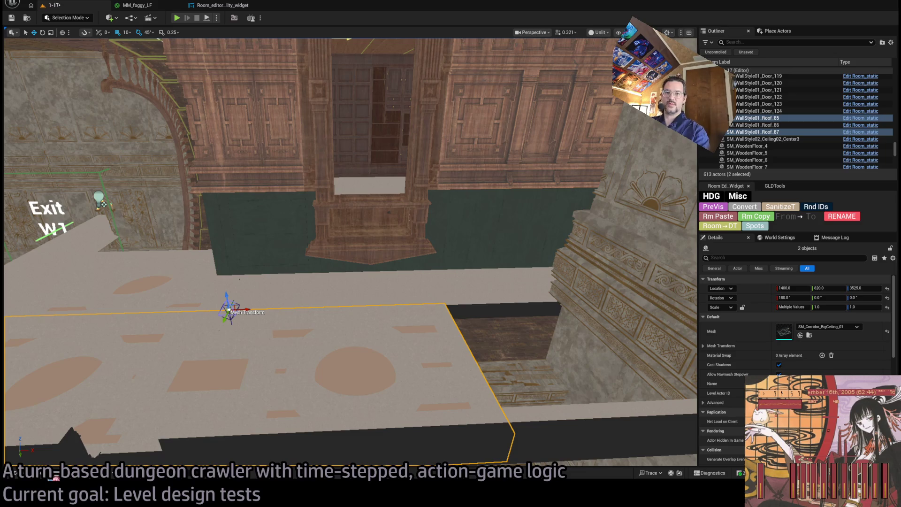
- Duplicate Roof_85 as Roof_89, switch its mesh to SM_Corridor_Ceiling_01, and place it at X 1750
{"action": "left_click", "coordinate": [302, 344]}
{"action": "mouse_move", "coordinate": [249, 309]}
{"action": "left_mouse_down"}
{"action": "mouse_move", "coordinate": [469, 305]}
{"action": "mouse_move", "coordinate": [455, 321]}
{"action": "left_mouse_up"}
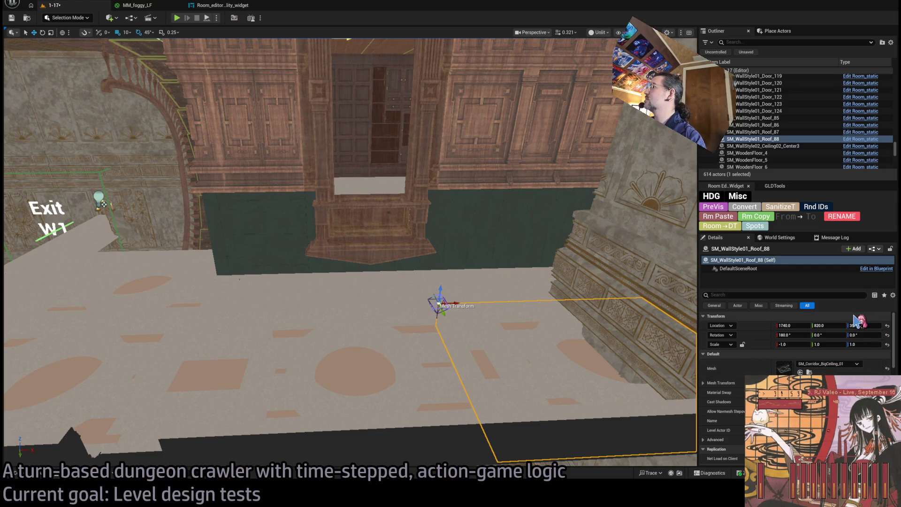
{"action": "key", "text": "f"}
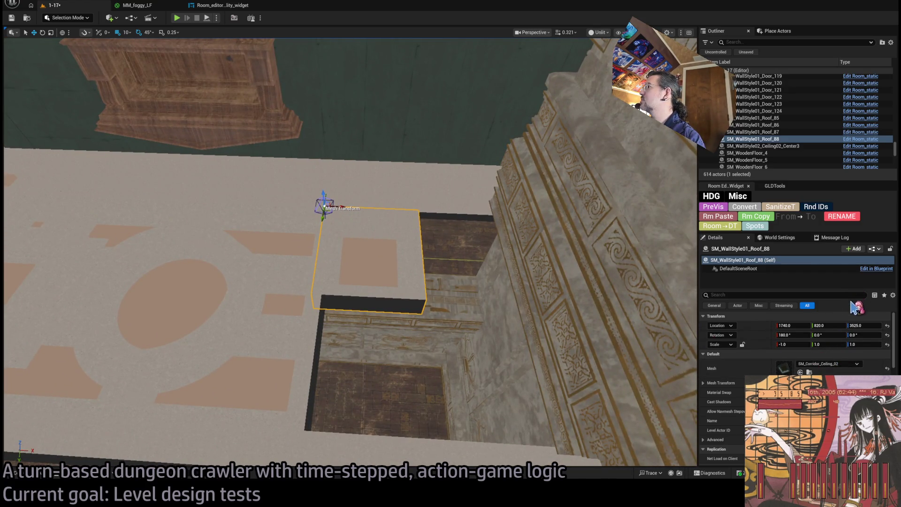
{"action": "key", "text": "ctrl+z"}
{"action": "mouse_move", "coordinate": [345, 208]}
{"action": "left_mouse_down"}
{"action": "mouse_move", "coordinate": [330, 308]}
{"action": "mouse_move", "coordinate": [331, 263]}
{"action": "mouse_move", "coordinate": [321, 279]}
{"action": "mouse_move", "coordinate": [314, 258]}
{"action": "mouse_move", "coordinate": [304, 279]}
{"action": "mouse_move", "coordinate": [292, 277]}
{"action": "mouse_move", "coordinate": [301, 245]}
{"action": "left_mouse_up"}
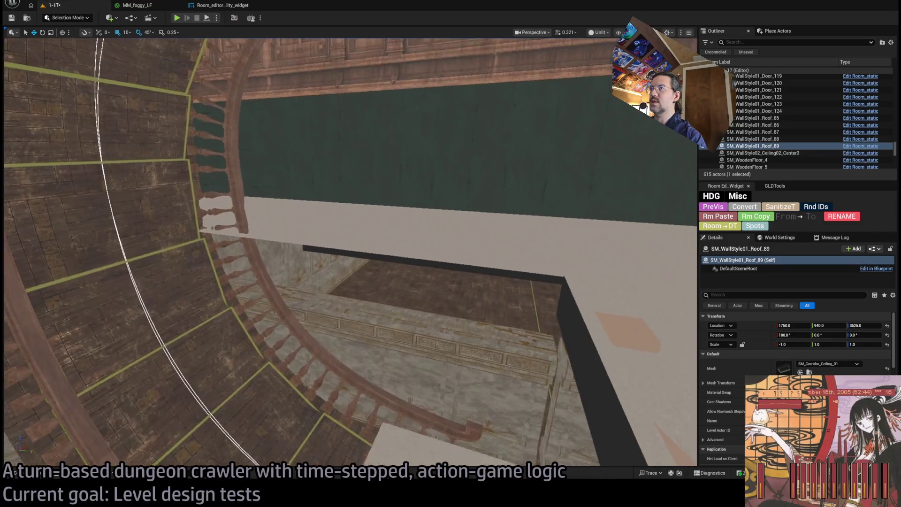
- Delete the stray pale trim strips from the balcony wall
{"action": "left_click", "coordinate": [376, 241]}
{"action": "key", "text": "Delete"}
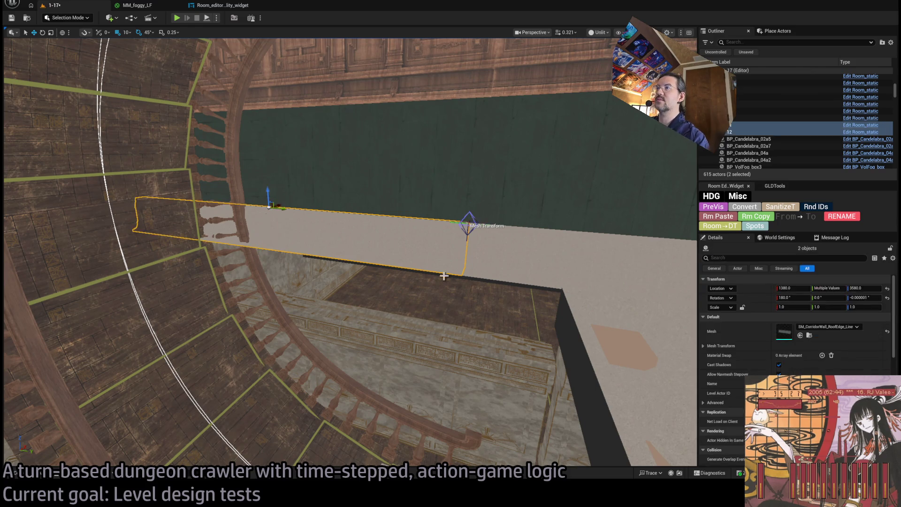
{"action": "left_click", "coordinate": [502, 266]}
{"action": "left_click_drag", "start_coordinate": [502, 266], "coordinate": [513, 280]}
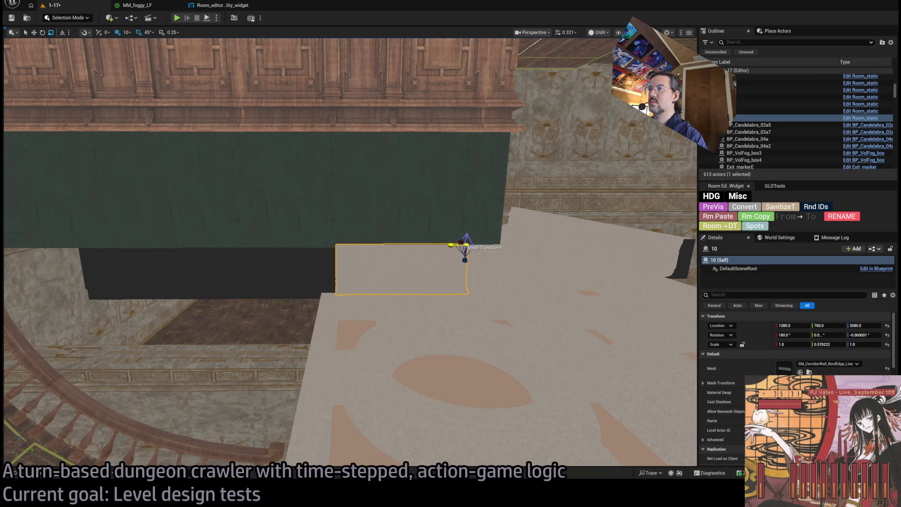
{"action": "left_click_drag", "start_coordinate": [420, 274], "coordinate": [489, 295]}
- Shorten dark roof-edge strip 9 to about two-thirds of its length along Y
{"action": "left_click", "coordinate": [294, 239]}
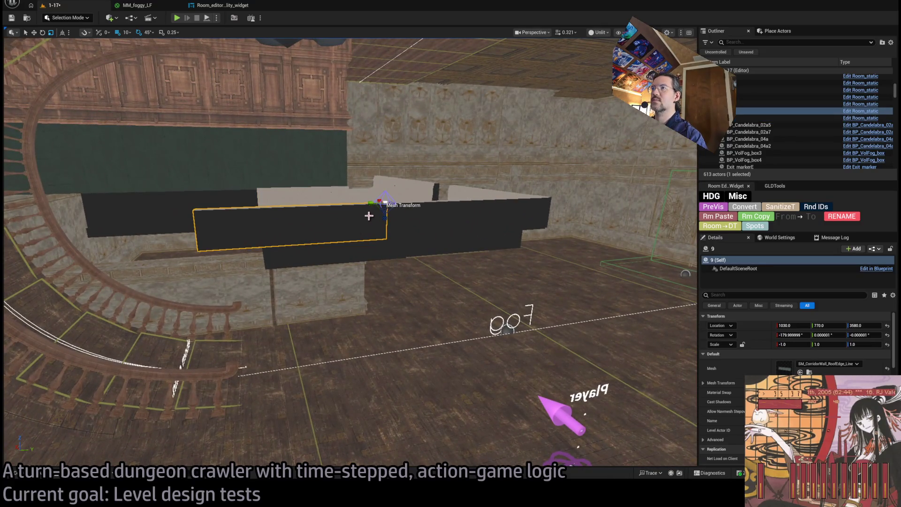
{"action": "left_click_drag", "start_coordinate": [371, 204], "coordinate": [378, 204]}
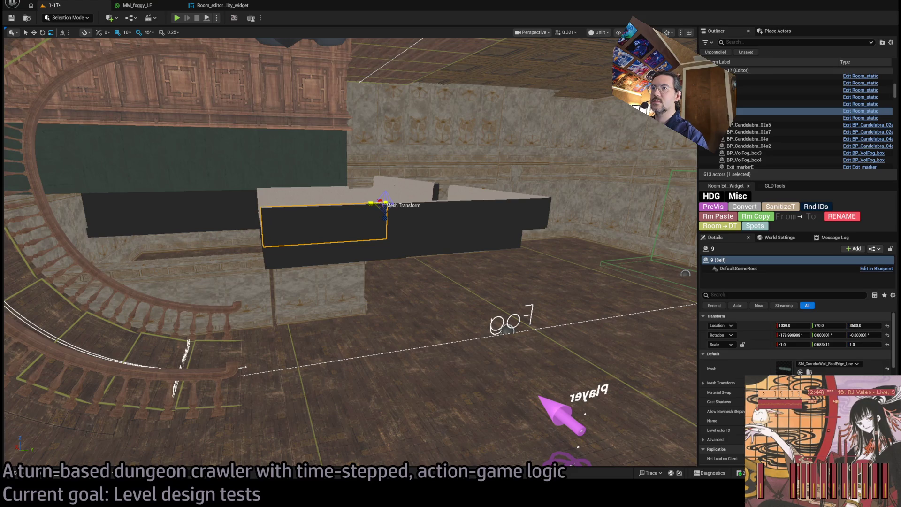
{"action": "left_click_drag", "start_coordinate": [328, 217], "coordinate": [396, 284]}
- Duplicate a dark edge strip as trim copy 11 under the slab at 1420, 1080, 3580
{"action": "left_click", "coordinate": [396, 283]}
{"action": "left_click_drag", "start_coordinate": [335, 345], "coordinate": [334, 344]}
{"action": "left_click", "coordinate": [334, 344]}
{"action": "left_click", "coordinate": [414, 347]}
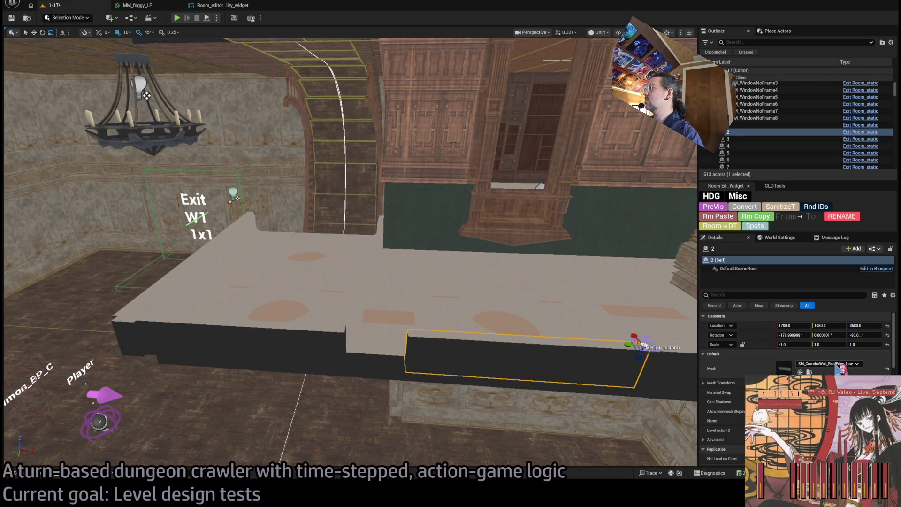
{"action": "left_click_drag", "start_coordinate": [605, 349], "coordinate": [362, 338]}
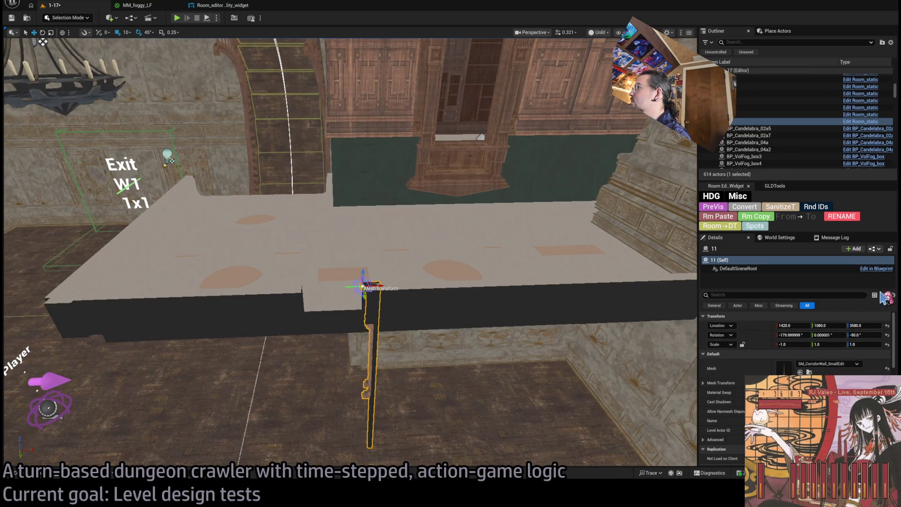
- Switch trim 11's mesh to SM_CorridorWall_RoofEdge_Line_Small and frame it in view
{"action": "key", "text": "ctrl+z"}
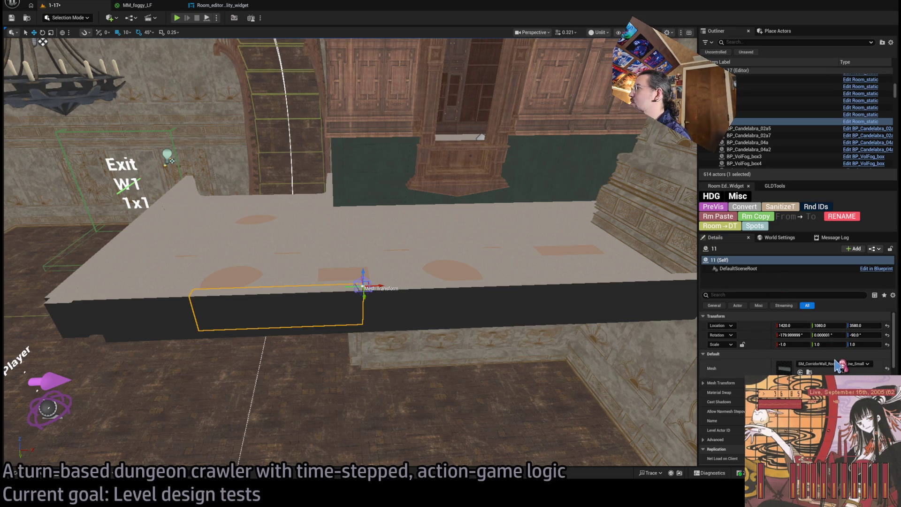
{"action": "key", "text": "ctrl+z"}
{"action": "key", "text": "f"}
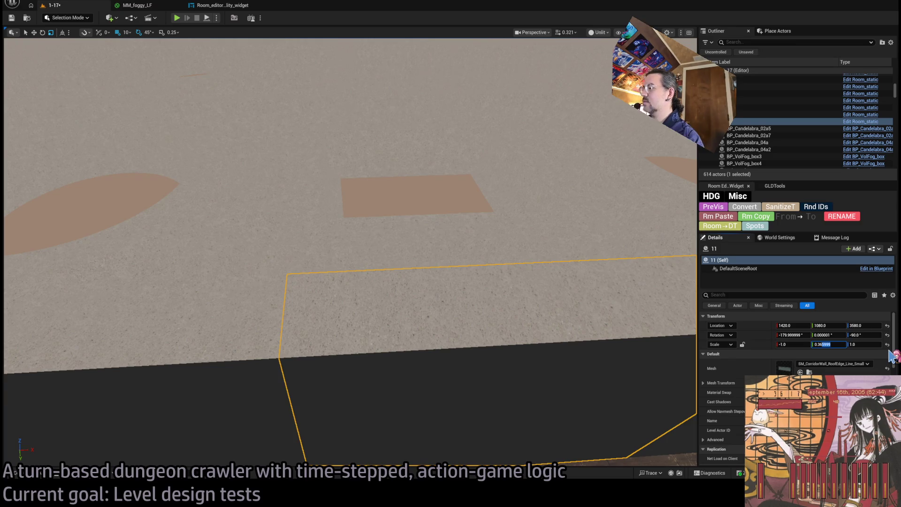
- Set trim 11's Y scale to 0.364, then start a Play In Editor test
{"action": "key", "text": "BackSpace"}
{"action": "key", "text": "Return"}
{"action": "key", "text": "End"}
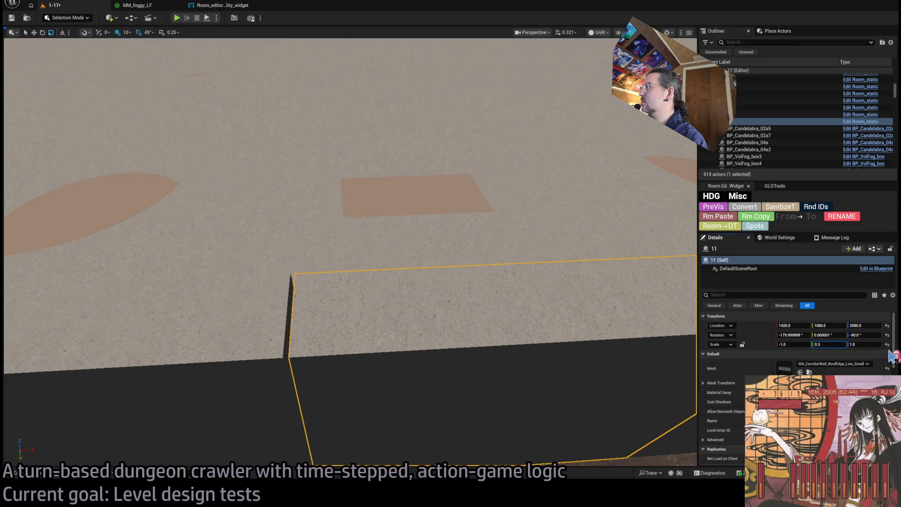
{"action": "key", "text": "Return"}
{"action": "key", "text": "BackSpace"}
{"action": "type", "text": "3"}
{"action": "key", "text": "Return"}
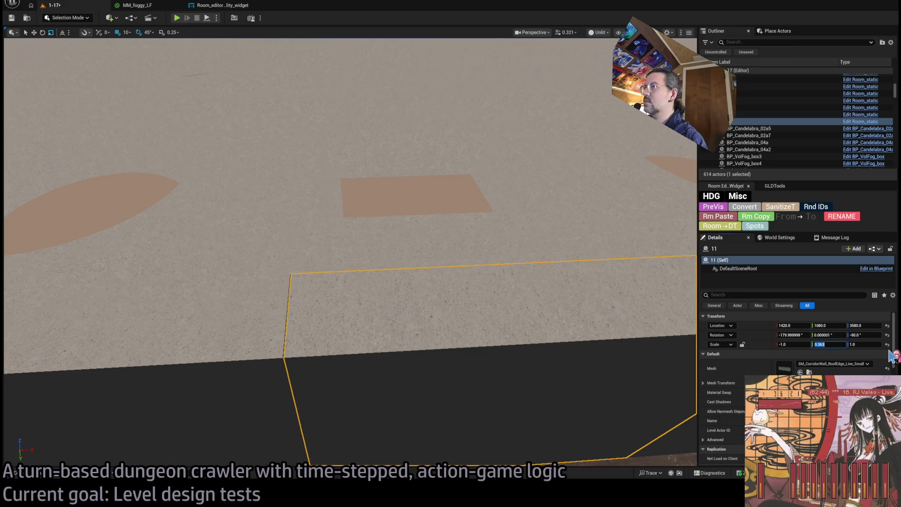
{"action": "key", "text": "Return"}
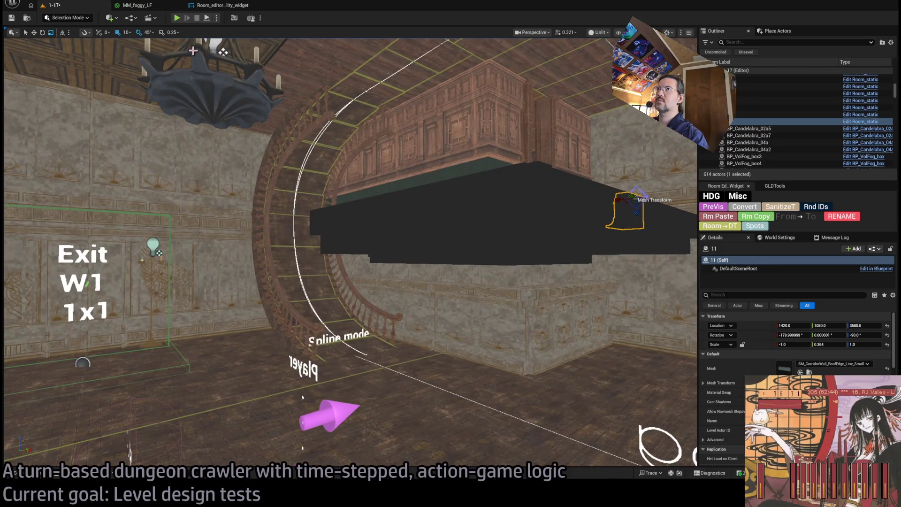
{"action": "key", "text": "alt+p"}
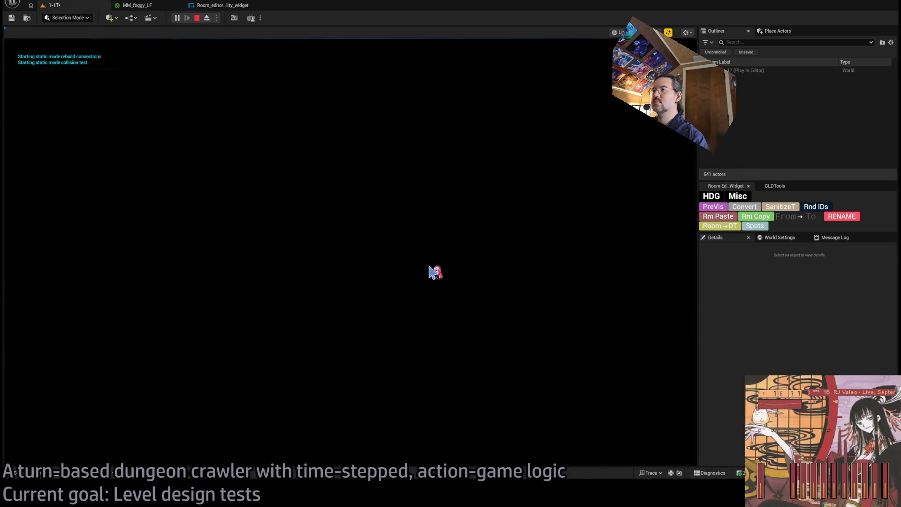
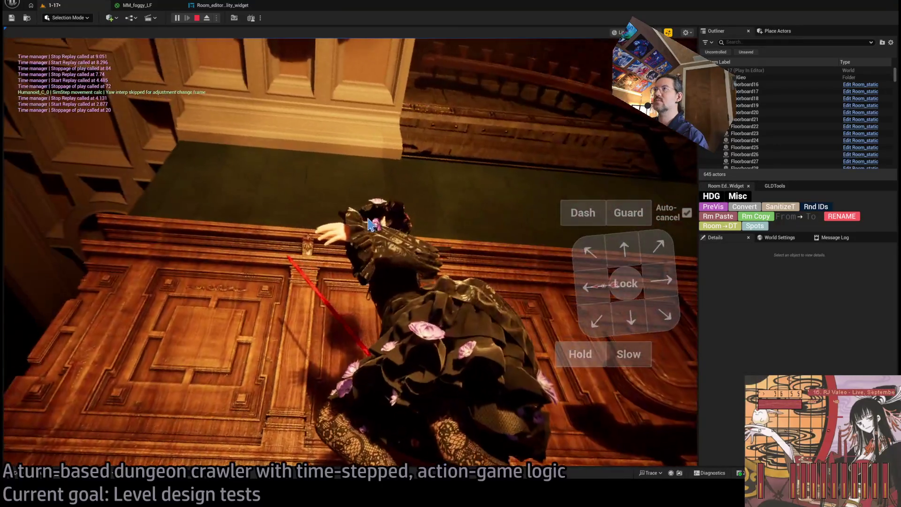
- Stop the Play-in-Editor session of the dungeon room with Esc
{"action": "key", "text": "Escape"}
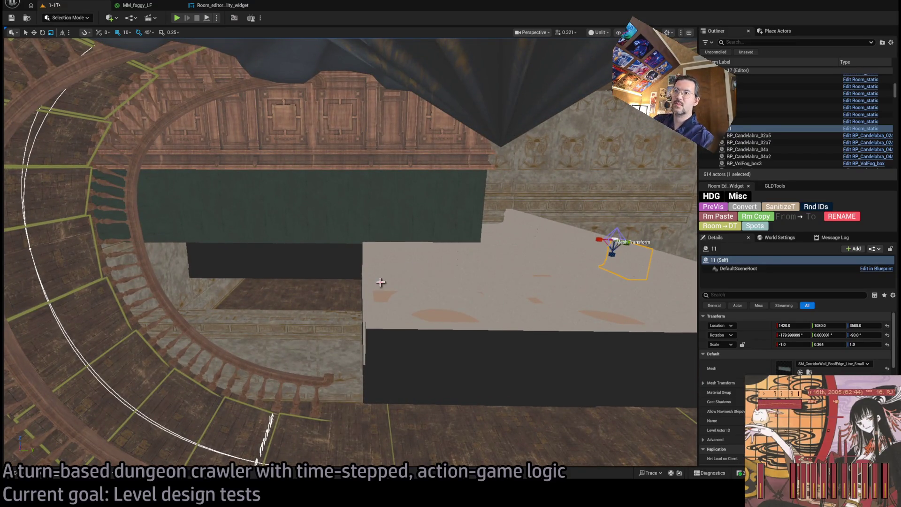
- Set both roof-edge trim pieces above the doorway to scale 1.0 on X and Y
{"action": "left_click", "coordinate": [374, 284]}
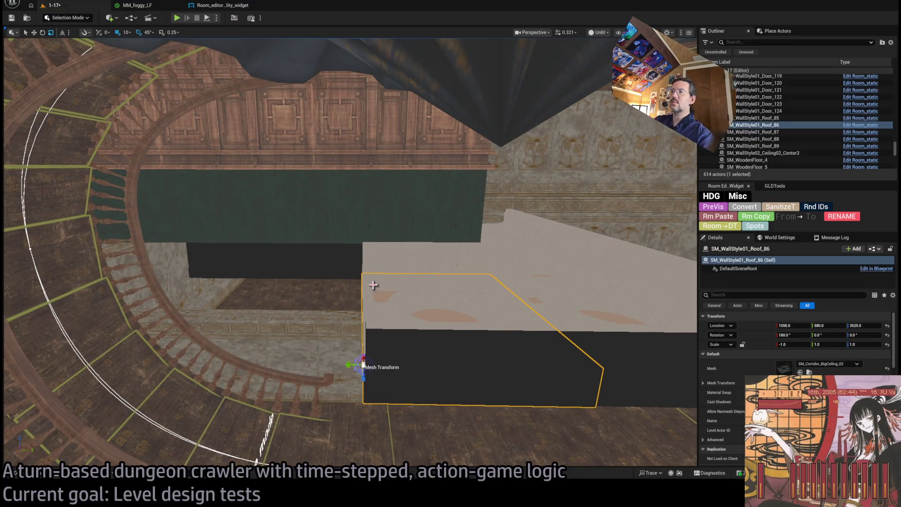
{"action": "left_click", "coordinate": [400, 260]}
{"action": "left_click", "coordinate": [421, 369], "text": "ctrl"}
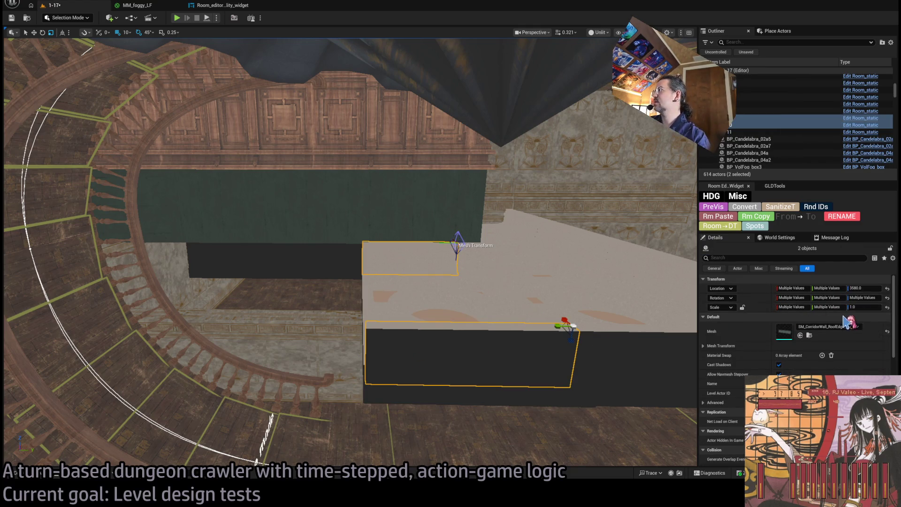
{"action": "type", "text": "0"}
{"action": "key", "text": "Tab"}
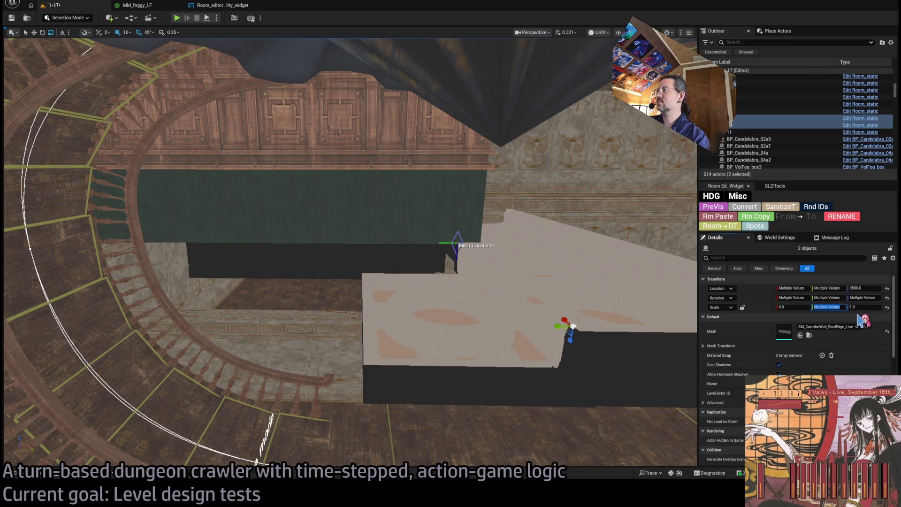
{"action": "type", "text": "0"}
{"action": "left_click_drag", "start_coordinate": [568, 305], "coordinate": [606, 306]}
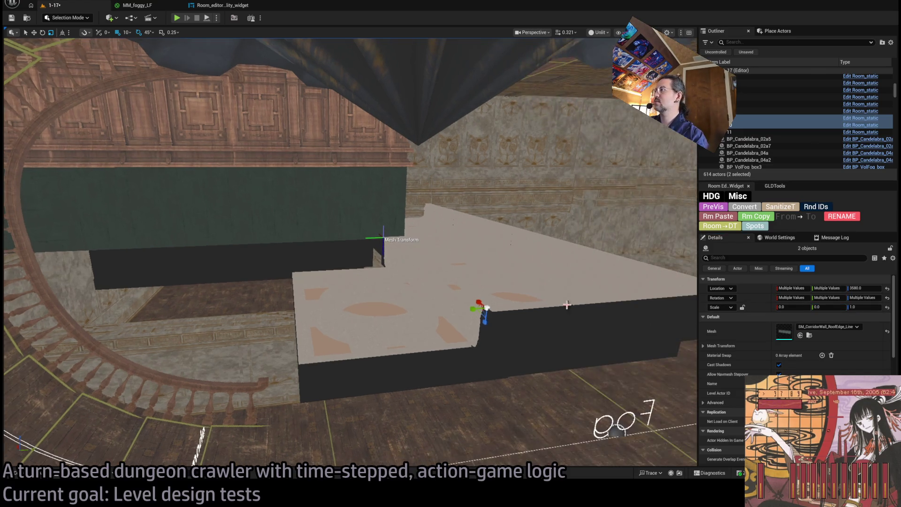
{"action": "key", "text": "Return"}
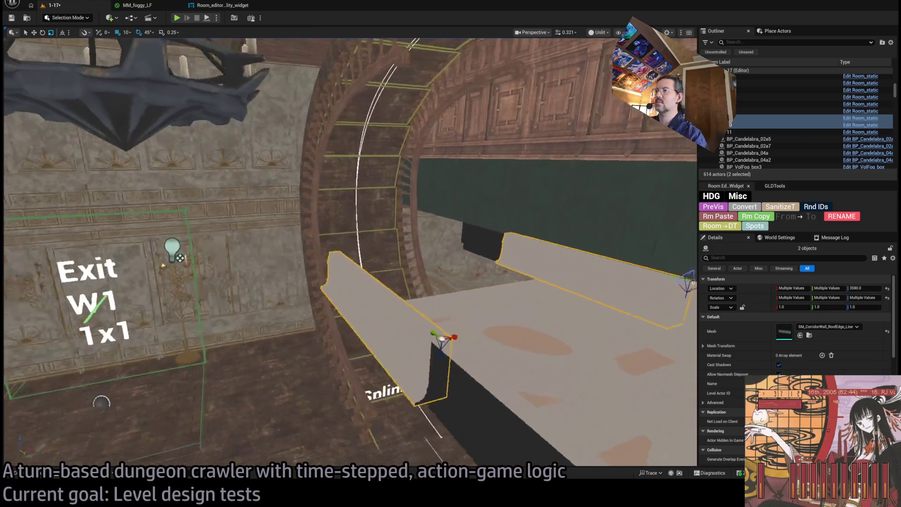
{"action": "left_click_drag", "start_coordinate": [587, 287], "coordinate": [625, 284]}
- Select a single roof-edge wall piece for rotation and move the view up toward the ceiling slab
{"action": "mouse_move", "coordinate": [469, 328]}
{"action": "left_mouse_down"}
{"action": "mouse_move", "coordinate": [441, 304]}
{"action": "mouse_move", "coordinate": [279, 285]}
{"action": "left_mouse_up"}
{"action": "left_click", "coordinate": [472, 333]}
{"action": "key", "text": "e"}
{"action": "left_click_drag", "start_coordinate": [420, 330], "coordinate": [364, 316]}
{"action": "left_click_drag", "start_coordinate": [298, 353], "coordinate": [273, 378]}
- Duplicate ceiling slab SM_WallStyle01_Roof_86 along the corridor and inspect the copy from several angles
{"action": "left_click", "coordinate": [259, 391]}
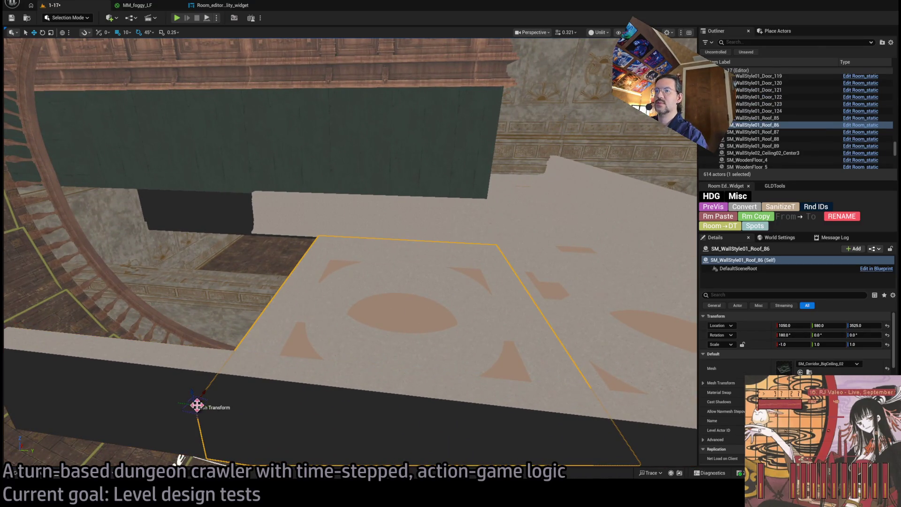
{"action": "left_click_drag", "start_coordinate": [205, 407], "coordinate": [4, 378]}
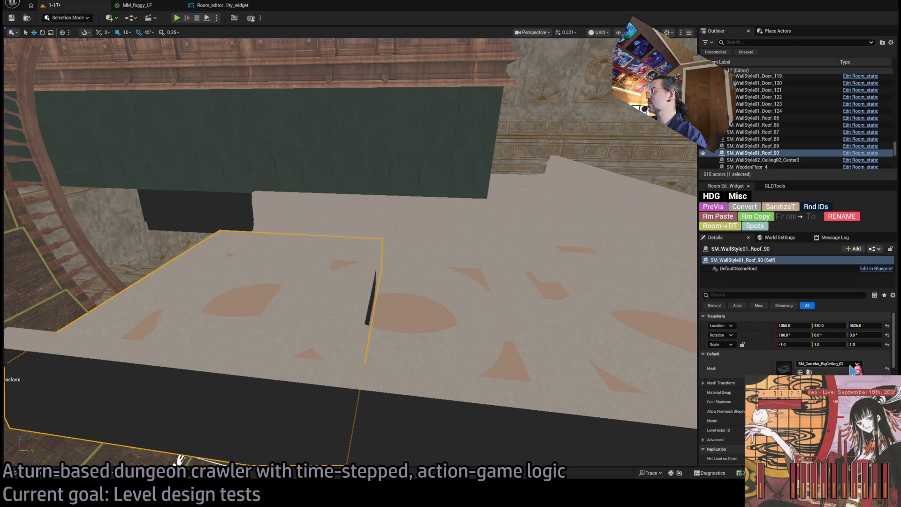
{"action": "left_click_drag", "start_coordinate": [581, 302], "coordinate": [583, 302]}
{"action": "mouse_move", "coordinate": [517, 282]}
{"action": "left_mouse_down"}
{"action": "mouse_move", "coordinate": [465, 284]}
{"action": "mouse_move", "coordinate": [480, 289]}
{"action": "mouse_move", "coordinate": [451, 305]}
{"action": "mouse_move", "coordinate": [503, 345]}
{"action": "mouse_move", "coordinate": [412, 362]}
{"action": "mouse_move", "coordinate": [239, 360]}
{"action": "mouse_move", "coordinate": [277, 359]}
{"action": "mouse_move", "coordinate": [282, 375]}
{"action": "mouse_move", "coordinate": [253, 369]}
{"action": "mouse_move", "coordinate": [291, 376]}
{"action": "mouse_move", "coordinate": [286, 389]}
{"action": "left_mouse_up"}
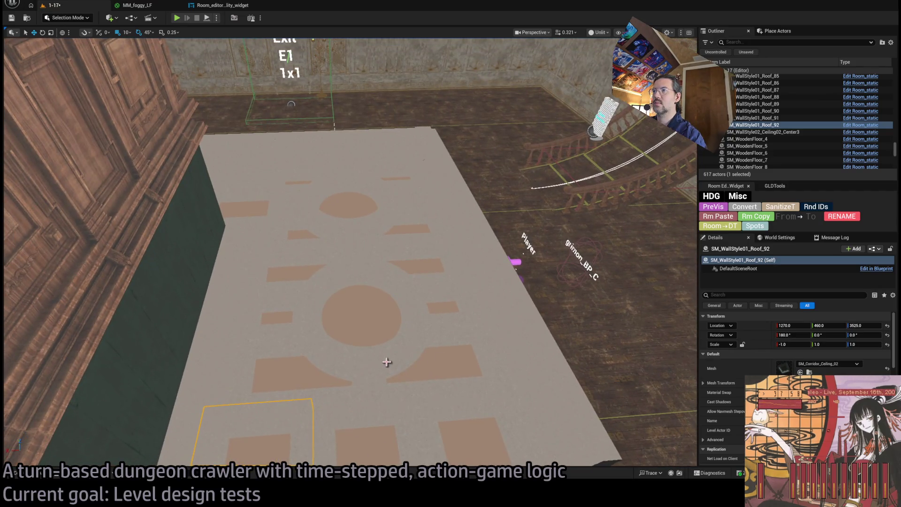
{"action": "left_click", "coordinate": [387, 362]}
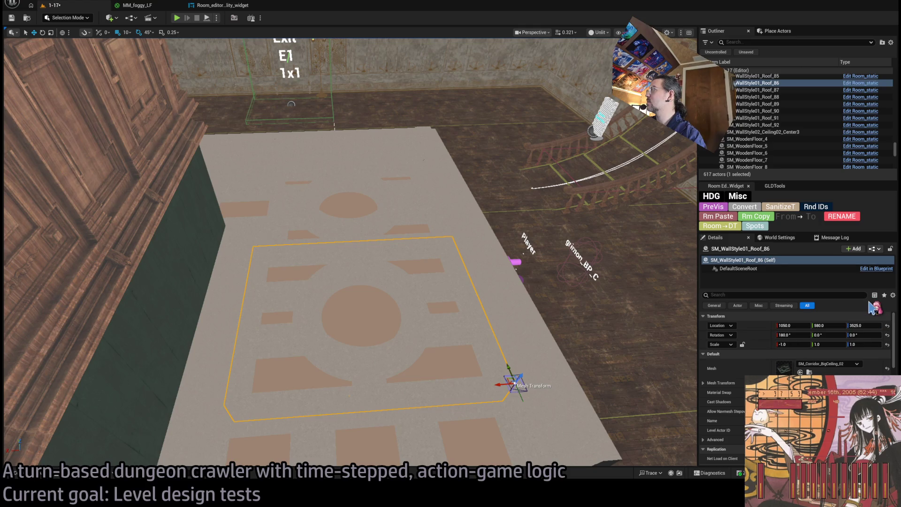
{"action": "mouse_move", "coordinate": [328, 282]}
{"action": "left_mouse_down"}
{"action": "mouse_move", "coordinate": [319, 310]}
{"action": "mouse_move", "coordinate": [310, 301]}
{"action": "left_mouse_up"}
{"action": "left_click_drag", "start_coordinate": [488, 262], "coordinate": [491, 267]}
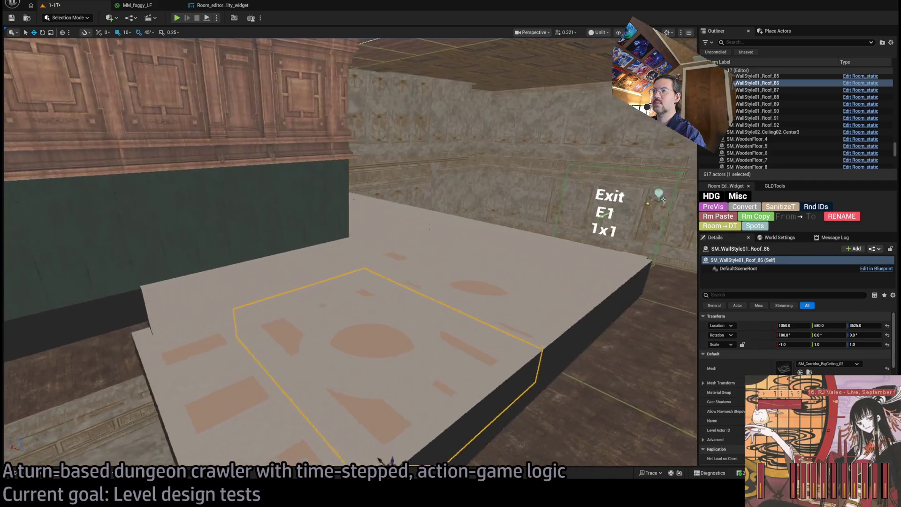
{"action": "left_click_drag", "start_coordinate": [285, 336], "coordinate": [296, 333]}
{"action": "mouse_move", "coordinate": [347, 254]}
{"action": "left_mouse_down"}
{"action": "mouse_move", "coordinate": [353, 237]}
{"action": "mouse_move", "coordinate": [365, 233]}
{"action": "left_mouse_up"}
- Duplicate the corridor wall panel and rotate the copy to face across the doorway
{"action": "left_click", "coordinate": [417, 308]}
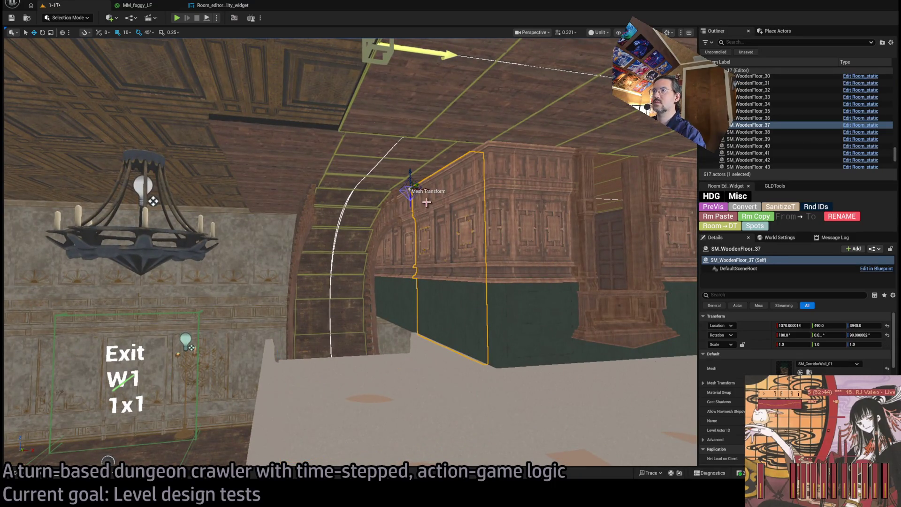
{"action": "left_click_drag", "start_coordinate": [426, 190], "coordinate": [256, 224], "text": "alt"}
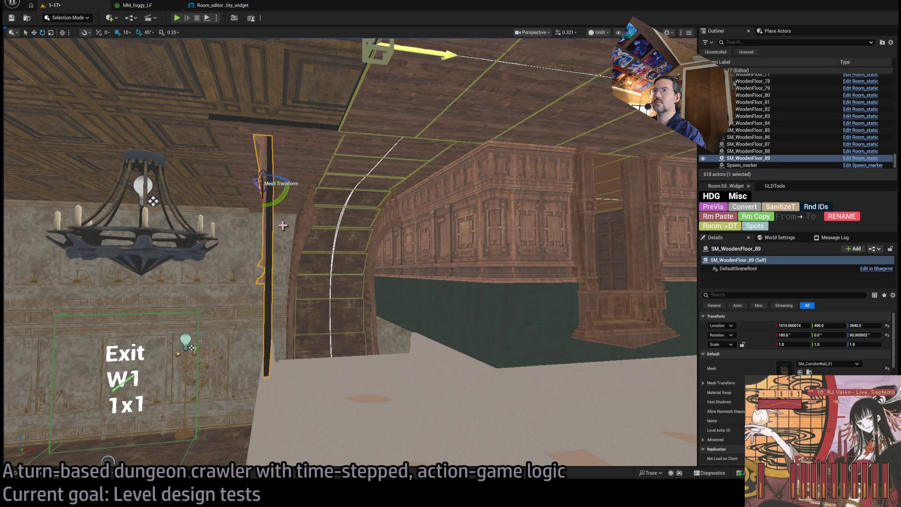
{"action": "mouse_move", "coordinate": [257, 181]}
{"action": "left_mouse_down"}
{"action": "mouse_move", "coordinate": [241, 187]}
{"action": "mouse_move", "coordinate": [270, 201]}
{"action": "mouse_move", "coordinate": [466, 195]}
{"action": "mouse_move", "coordinate": [419, 187]}
{"action": "mouse_move", "coordinate": [538, 87]}
{"action": "left_mouse_up"}
{"action": "left_click_drag", "start_coordinate": [322, 112], "coordinate": [322, 113], "text": "alt"}
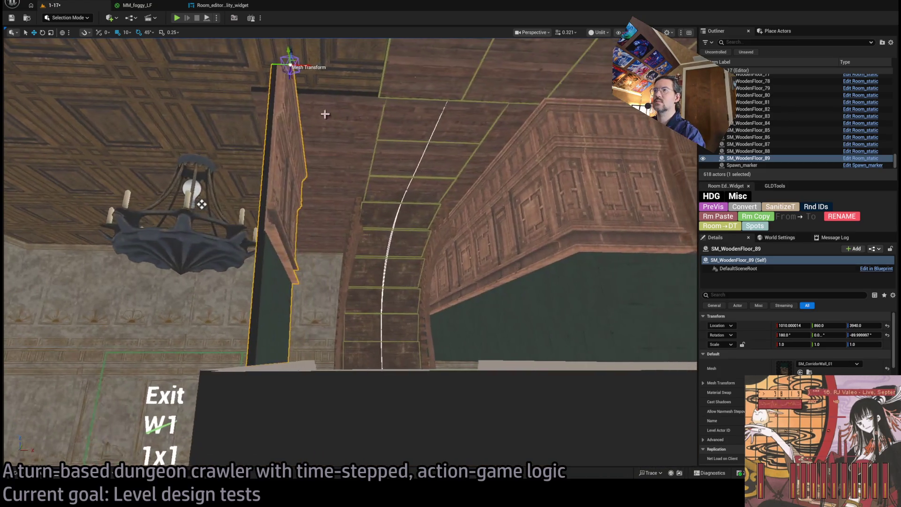
{"action": "left_click_drag", "start_coordinate": [316, 66], "coordinate": [330, 68]}
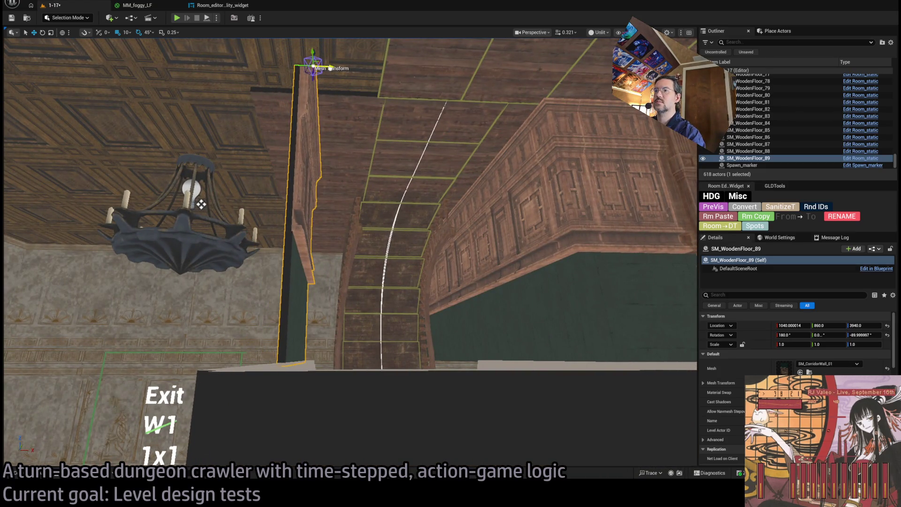
{"action": "left_click_drag", "start_coordinate": [201, 205], "coordinate": [201, 258]}
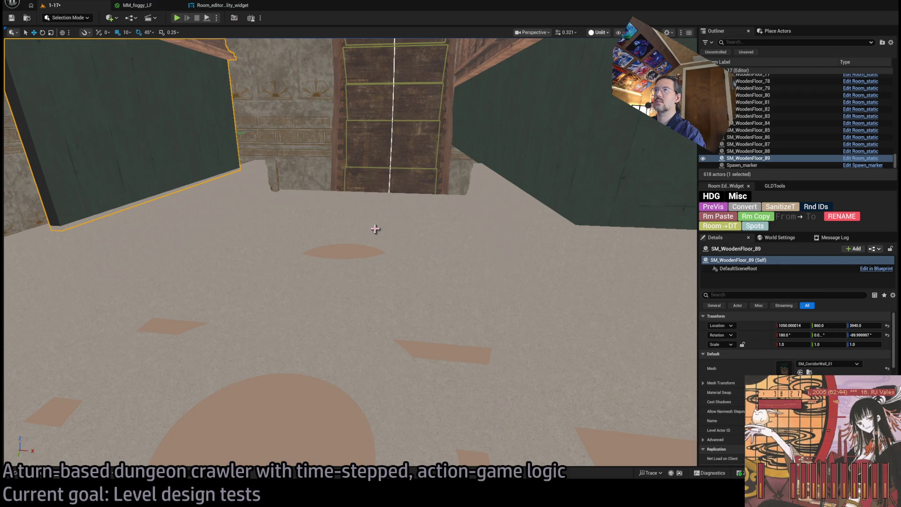
- Switch the viewport to Lit Wireframe and slide the copy to 1050, 930, 3940
{"action": "key", "text": "alt+2"}
{"action": "mouse_move", "coordinate": [201, 259]}
{"action": "left_mouse_down"}
{"action": "mouse_move", "coordinate": [201, 234]}
{"action": "mouse_move", "coordinate": [146, 234]}
{"action": "left_mouse_up"}
{"action": "left_click_drag", "start_coordinate": [342, 123], "coordinate": [295, 133]}
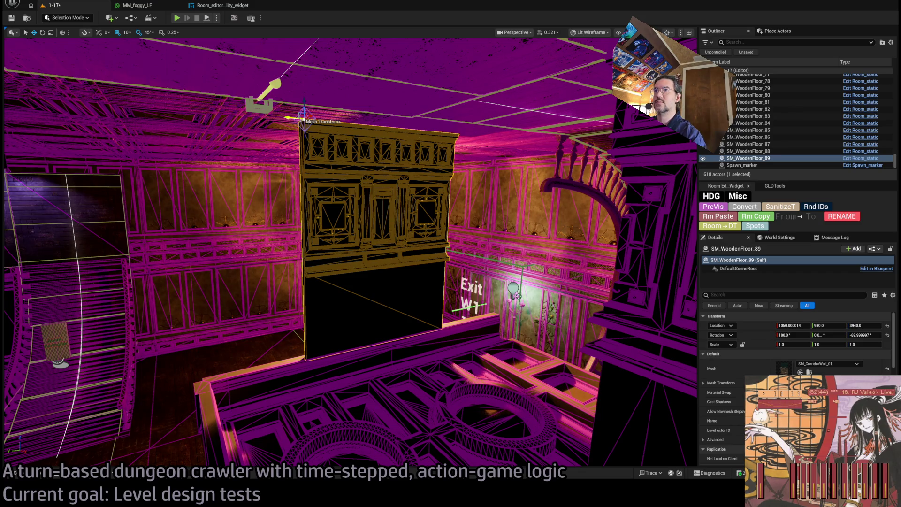
- Duplicate a wall panel, make it an SM_CorridorWall_Corner_03 pillar, and turn it 90°
{"action": "left_click_drag", "start_coordinate": [295, 134], "coordinate": [154, 136]}
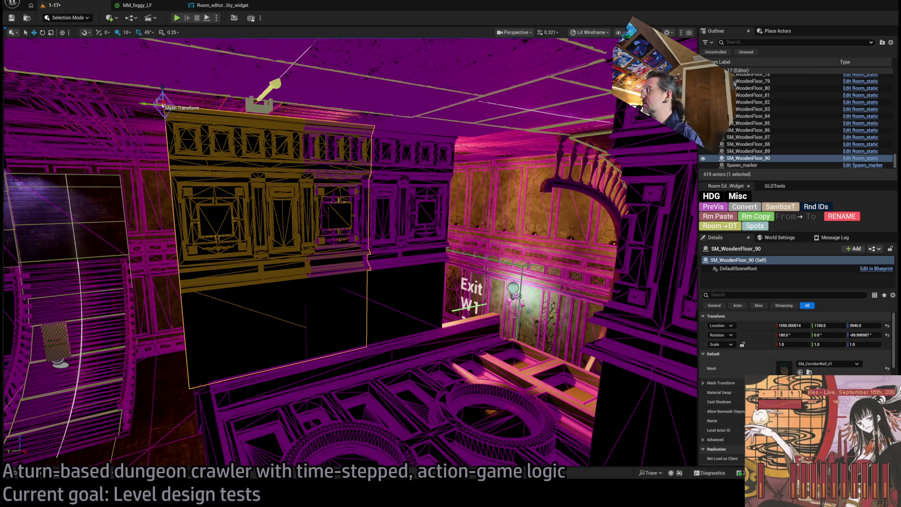
{"action": "key", "text": "ctrl+space"}
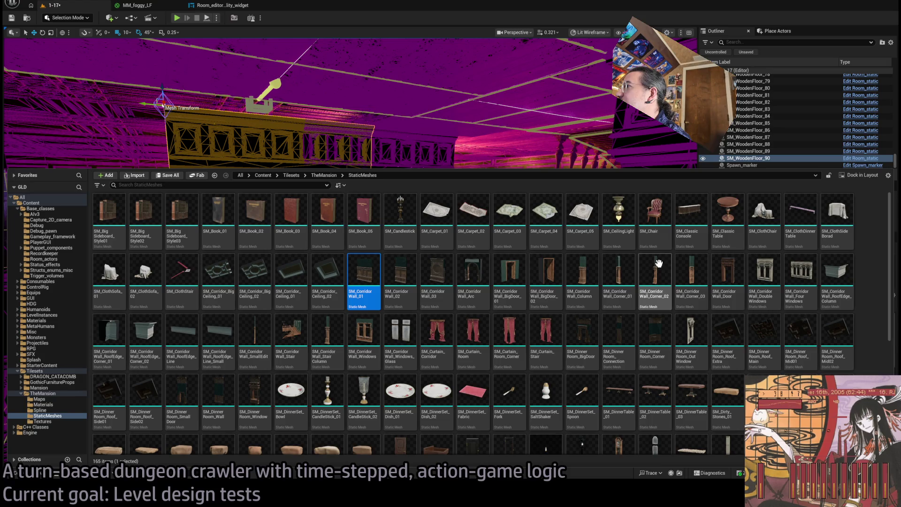
{"action": "left_click", "coordinate": [690, 273]}
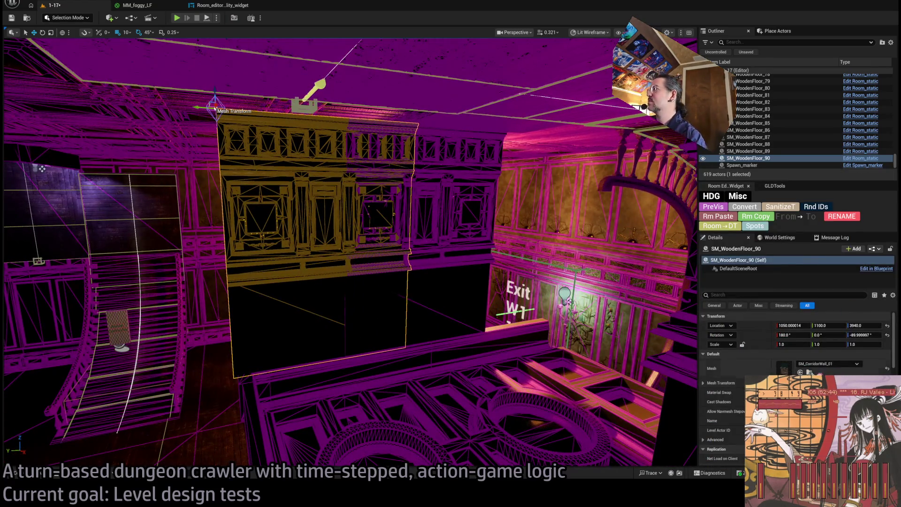
{"action": "left_click", "coordinate": [800, 372]}
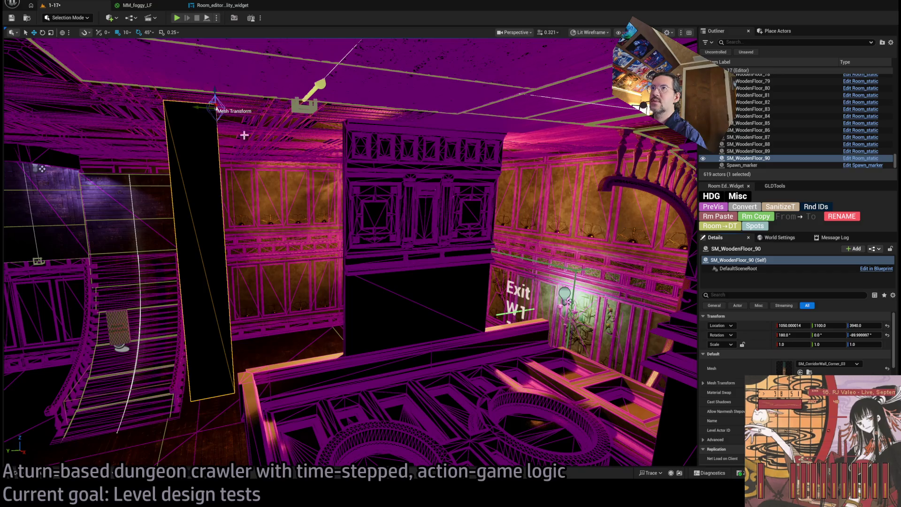
{"action": "key", "text": "f"}
{"action": "mouse_move", "coordinate": [320, 211]}
{"action": "left_mouse_down"}
{"action": "mouse_move", "coordinate": [394, 216]}
{"action": "mouse_move", "coordinate": [357, 211]}
{"action": "mouse_move", "coordinate": [427, 191]}
{"action": "mouse_move", "coordinate": [414, 184]}
{"action": "mouse_move", "coordinate": [423, 185]}
{"action": "left_mouse_up"}
{"action": "mouse_move", "coordinate": [357, 211]}
{"action": "left_mouse_down"}
{"action": "mouse_move", "coordinate": [305, 197]}
{"action": "mouse_move", "coordinate": [362, 74]}
{"action": "mouse_move", "coordinate": [356, 54]}
{"action": "mouse_move", "coordinate": [319, 122]}
{"action": "left_mouse_up"}
{"action": "key", "text": "w"}
- Slide the central wall panel sideways to Y 1040 beside the new pillar
{"action": "mouse_move", "coordinate": [394, 41]}
{"action": "left_mouse_down"}
{"action": "mouse_move", "coordinate": [385, 75]}
{"action": "mouse_move", "coordinate": [395, 41]}
{"action": "left_mouse_up"}
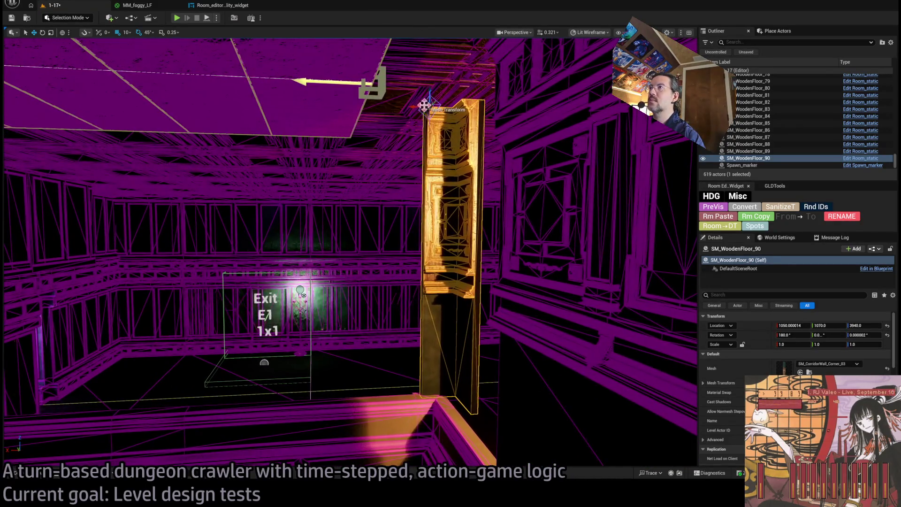
{"action": "mouse_move", "coordinate": [389, 107]}
{"action": "left_mouse_down"}
{"action": "mouse_move", "coordinate": [497, 115]}
{"action": "mouse_move", "coordinate": [16, 215]}
{"action": "left_mouse_up"}
{"action": "left_click", "coordinate": [326, 194]}
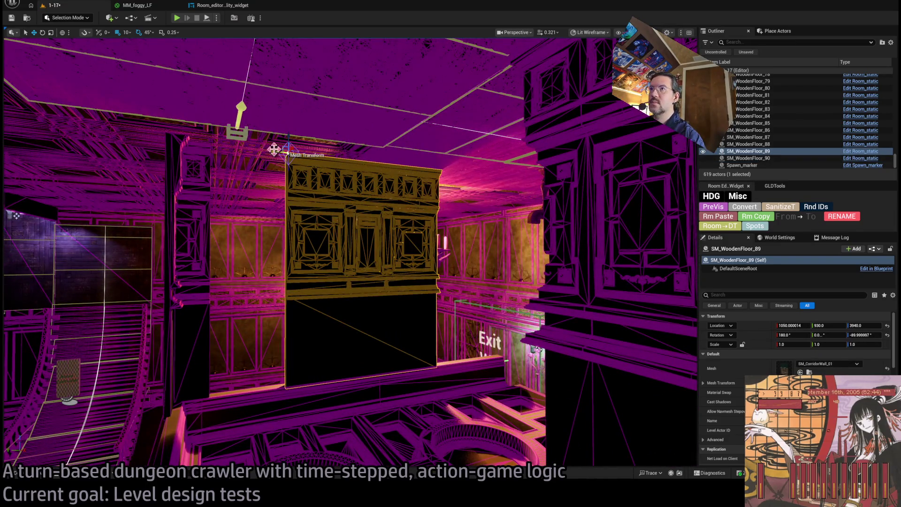
{"action": "mouse_move", "coordinate": [262, 153]}
{"action": "left_mouse_down"}
{"action": "mouse_move", "coordinate": [205, 163]}
{"action": "mouse_move", "coordinate": [327, 158]}
{"action": "left_mouse_up"}
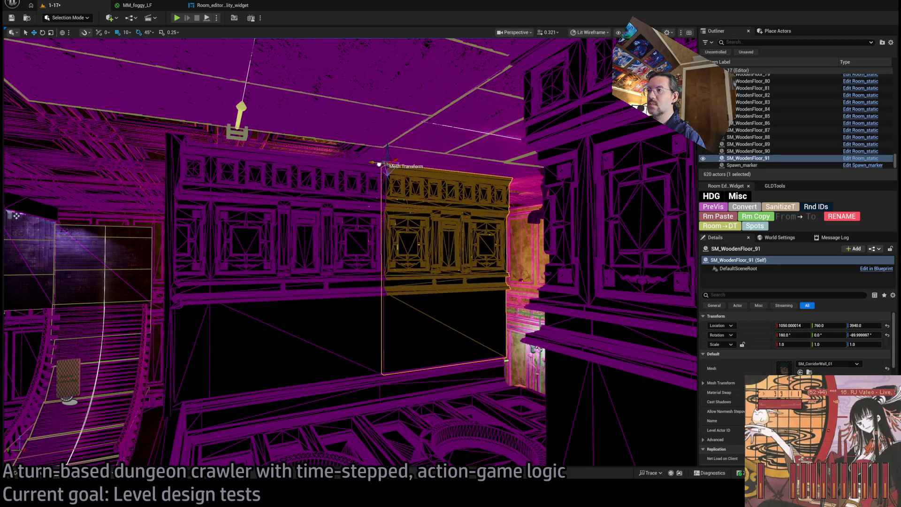
{"action": "mouse_move", "coordinate": [350, 235]}
{"action": "left_mouse_down"}
{"action": "mouse_move", "coordinate": [422, 235]}
{"action": "mouse_move", "coordinate": [423, 282]}
{"action": "mouse_move", "coordinate": [450, 263]}
{"action": "mouse_move", "coordinate": [422, 263]}
{"action": "mouse_move", "coordinate": [456, 254]}
{"action": "mouse_move", "coordinate": [422, 267]}
{"action": "mouse_move", "coordinate": [413, 258]}
{"action": "mouse_move", "coordinate": [359, 264]}
{"action": "left_mouse_up"}
{"action": "left_click", "coordinate": [360, 265]}
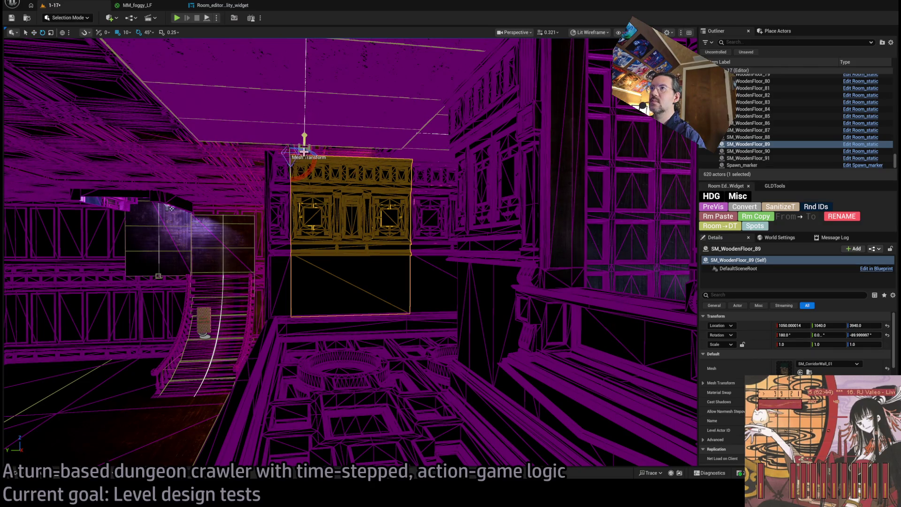
- Add a wall panel copy turned 90° and place it along the corridor at X 1640
{"action": "left_click_drag", "start_coordinate": [287, 149], "coordinate": [324, 157]}
{"action": "key", "text": "w"}
{"action": "mouse_move", "coordinate": [314, 190]}
{"action": "left_mouse_down"}
{"action": "mouse_move", "coordinate": [386, 147]}
{"action": "mouse_move", "coordinate": [167, 133]}
{"action": "mouse_move", "coordinate": [350, 139]}
{"action": "left_mouse_up"}
{"action": "left_click_drag", "start_coordinate": [399, 156], "coordinate": [346, 209]}
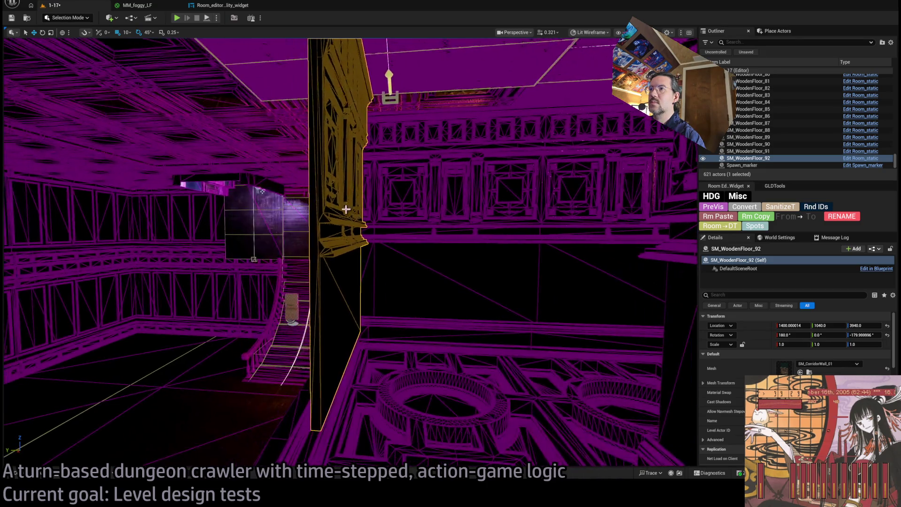
{"action": "left_click_drag", "start_coordinate": [373, 253], "coordinate": [335, 153]}
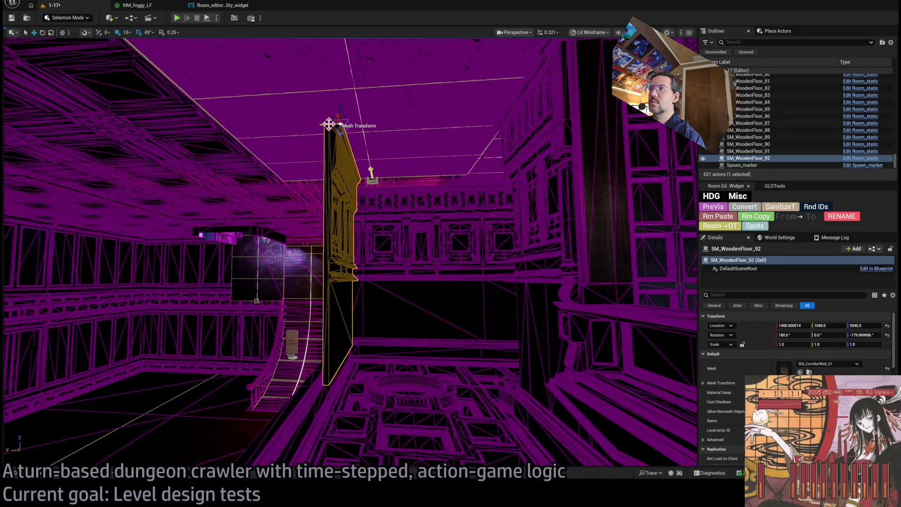
{"action": "mouse_move", "coordinate": [326, 124]}
{"action": "left_mouse_down"}
{"action": "mouse_move", "coordinate": [299, 132]}
{"action": "mouse_move", "coordinate": [307, 108]}
{"action": "left_mouse_up"}
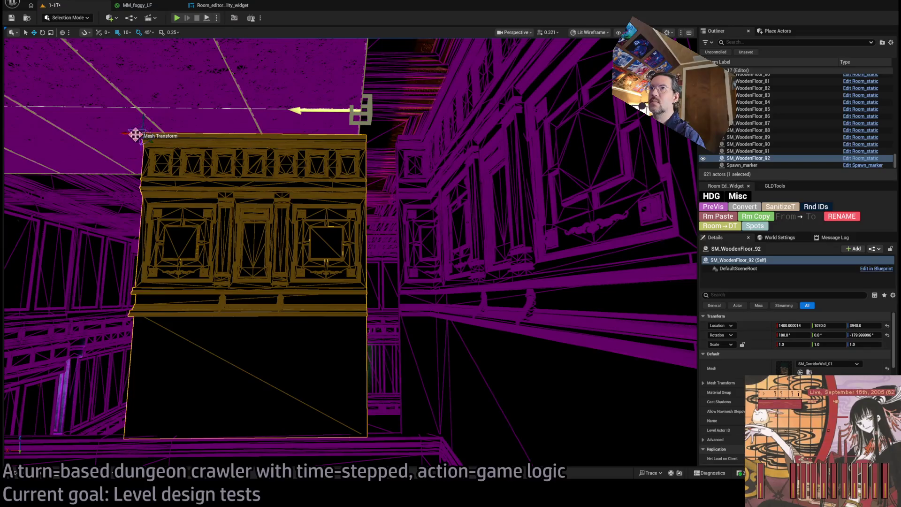
{"action": "mouse_move", "coordinate": [126, 134]}
{"action": "left_mouse_down"}
{"action": "mouse_move", "coordinate": [159, 133]}
{"action": "mouse_move", "coordinate": [146, 134]}
{"action": "left_mouse_up"}
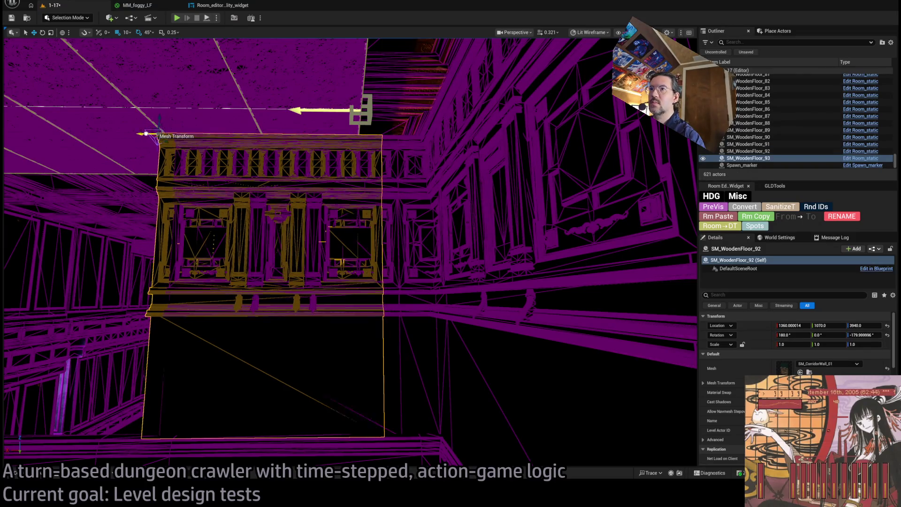
- Add a second panel copy at X 1920 and bring up the mansion's static mesh assets
{"action": "left_click", "coordinate": [337, 207]}
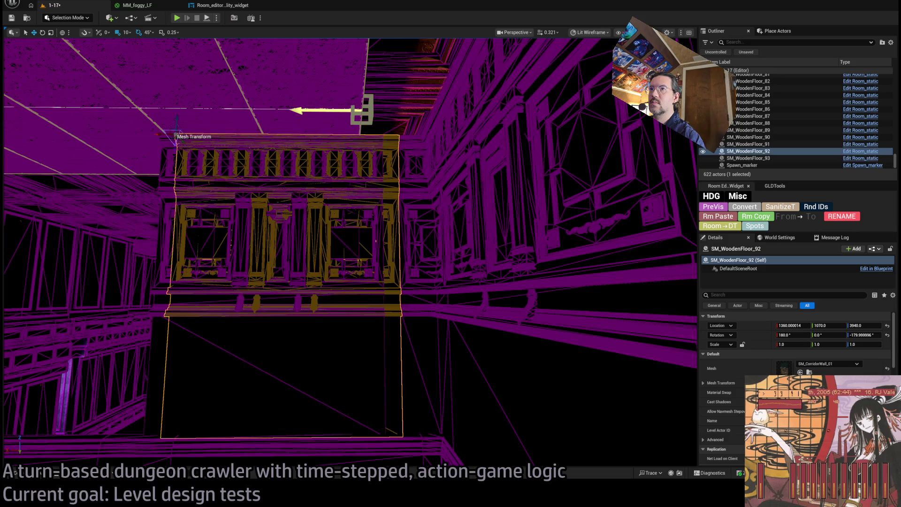
{"action": "double_click", "coordinate": [748, 158]}
{"action": "mouse_move", "coordinate": [415, 144]}
{"action": "left_mouse_down"}
{"action": "mouse_move", "coordinate": [230, 195]}
{"action": "mouse_move", "coordinate": [303, 179]}
{"action": "left_mouse_up"}
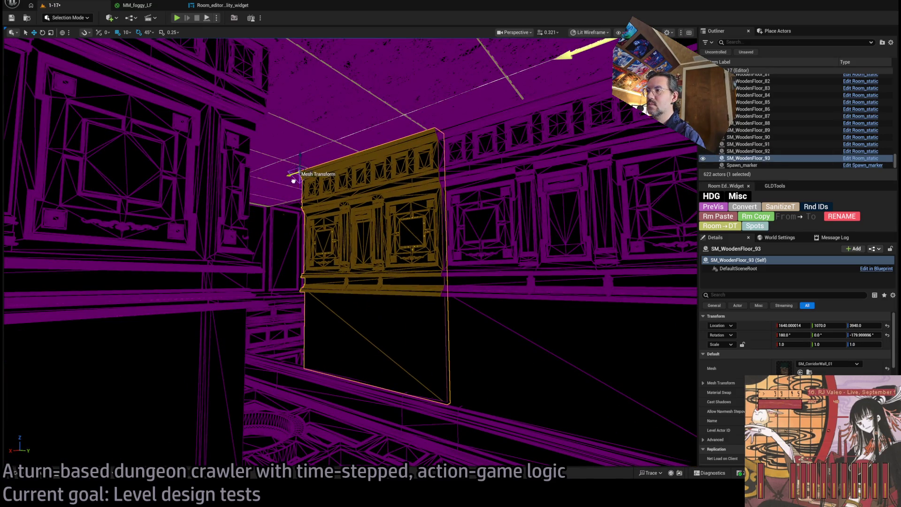
{"action": "mouse_move", "coordinate": [339, 241]}
{"action": "left_mouse_down"}
{"action": "mouse_move", "coordinate": [356, 211]}
{"action": "mouse_move", "coordinate": [385, 193]}
{"action": "mouse_move", "coordinate": [329, 174]}
{"action": "mouse_move", "coordinate": [319, 183]}
{"action": "mouse_move", "coordinate": [370, 227]}
{"action": "mouse_move", "coordinate": [437, 214]}
{"action": "mouse_move", "coordinate": [573, 209]}
{"action": "mouse_move", "coordinate": [565, 212]}
{"action": "left_mouse_up"}
{"action": "left_click_drag", "start_coordinate": [515, 280], "coordinate": [469, 282]}
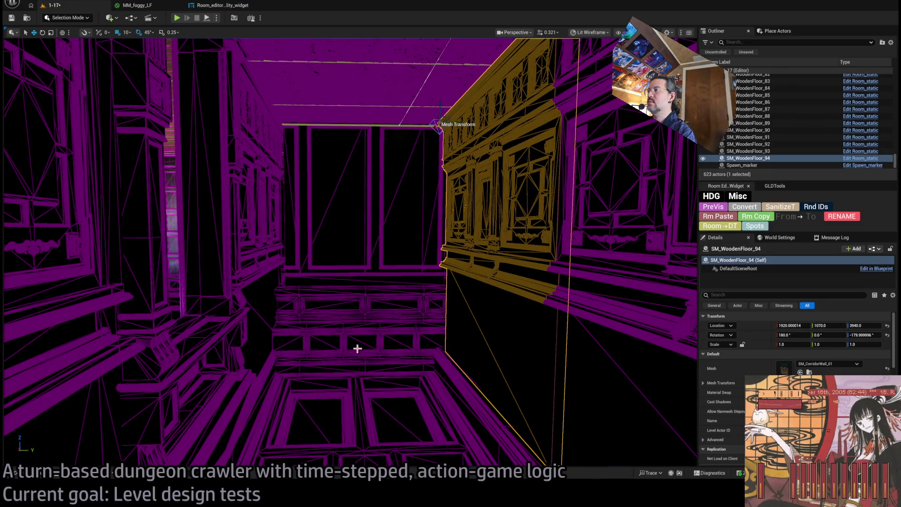
{"action": "key", "text": "ctrl+space"}
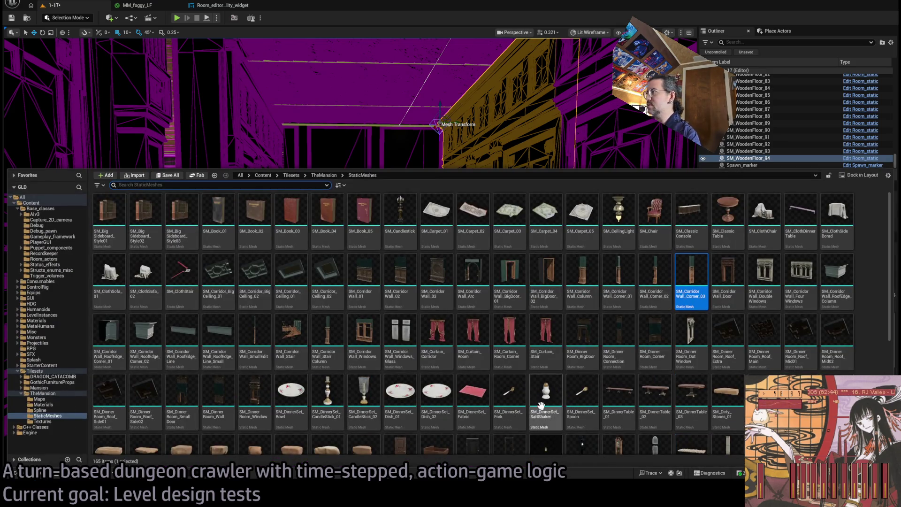
- Swap panel SM_WoodenFloor_94 to the SM_CorridorWall_02 mesh and bring it to X 1820
{"action": "left_click", "coordinate": [402, 286]}
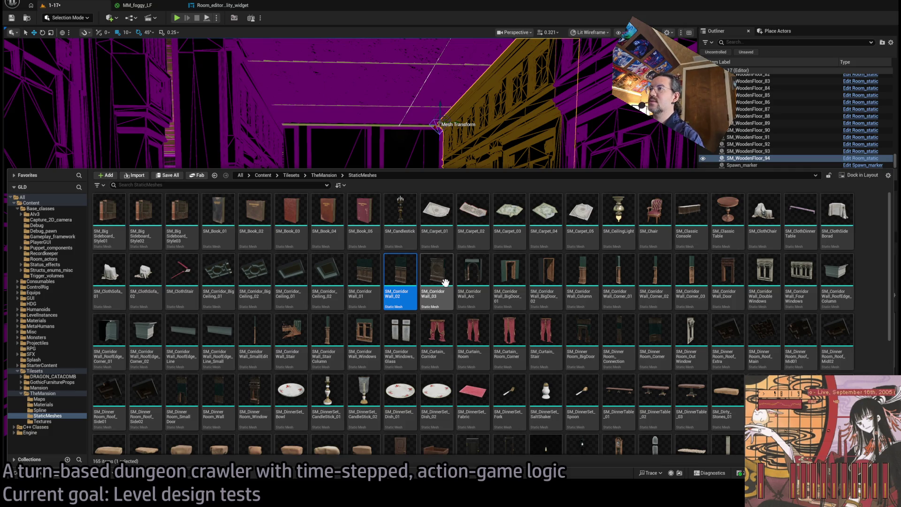
{"action": "right_click", "coordinate": [506, 138]}
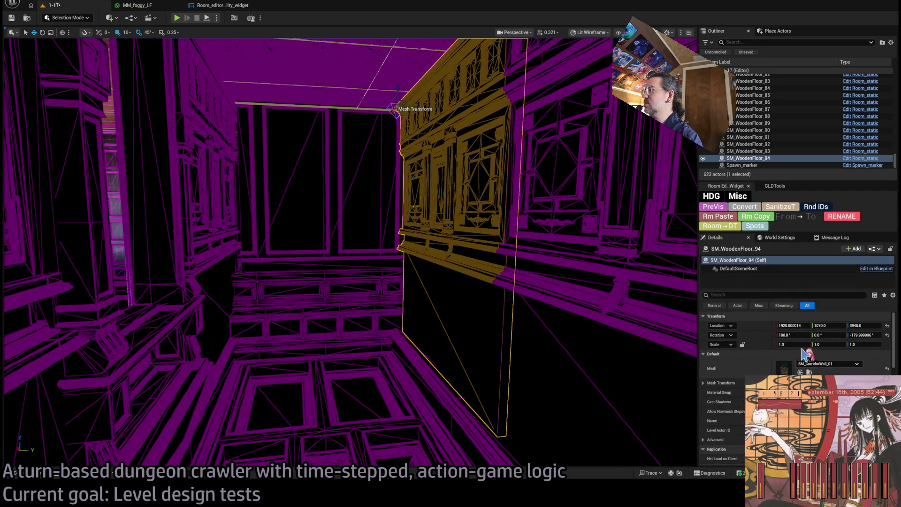
{"action": "left_click", "coordinate": [15, 472]}
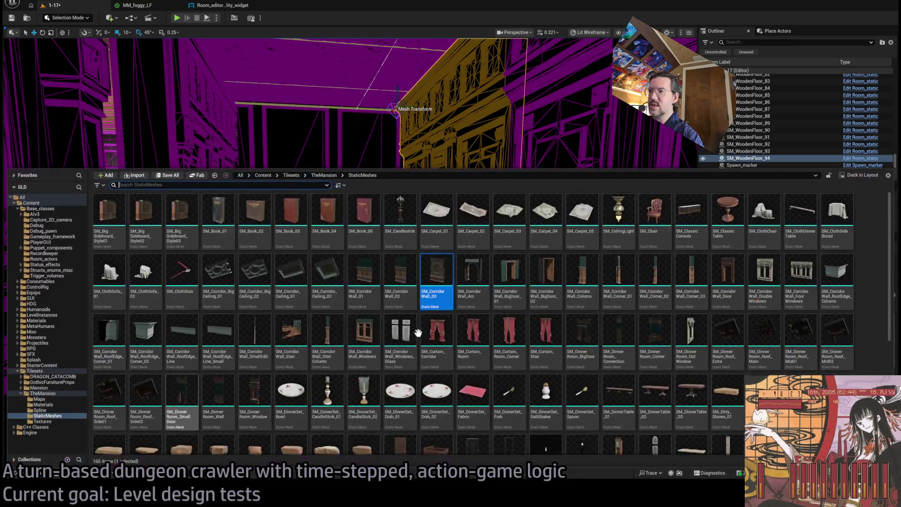
{"action": "left_click", "coordinate": [16, 473]}
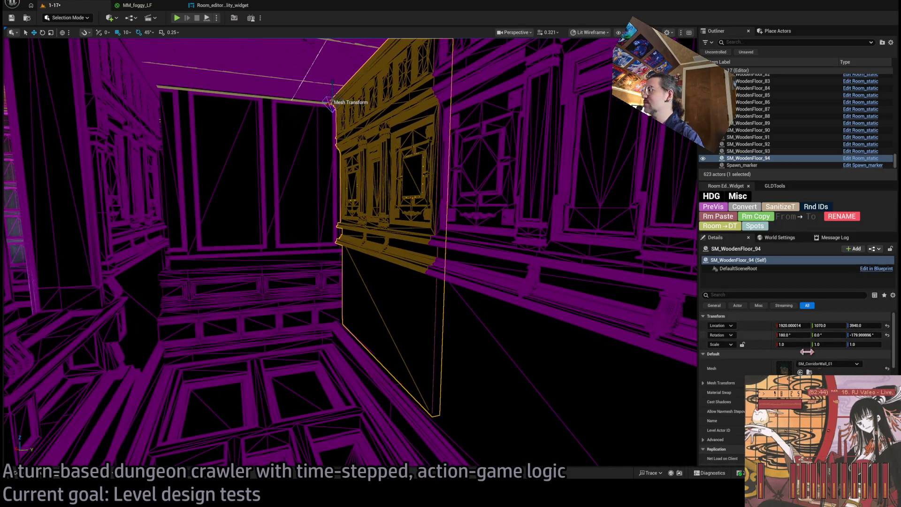
{"action": "left_click", "coordinate": [800, 372]}
{"action": "key", "text": "f"}
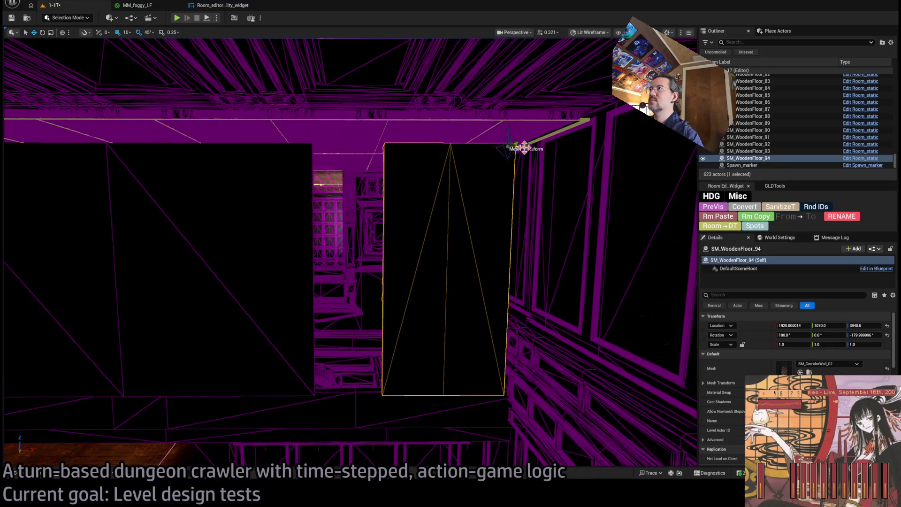
{"action": "key", "text": "ctrl+z"}
{"action": "key", "text": "ctrl+z"}
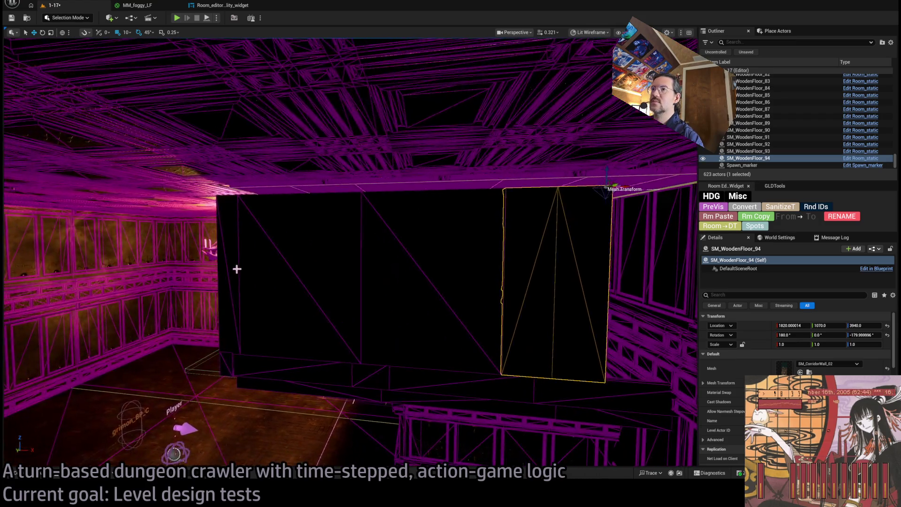
{"action": "left_click", "coordinate": [236, 267]}
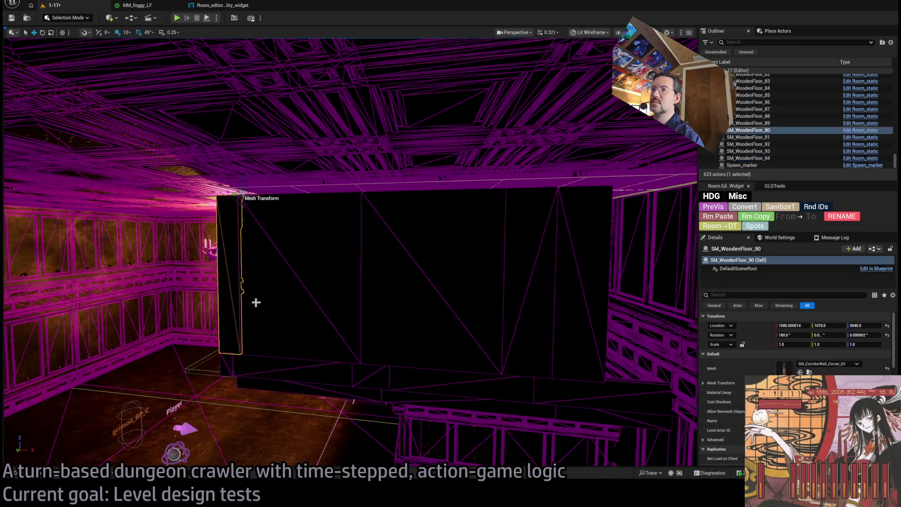
- Duplicate the corner piece rotated -90° and slide it along the corridor
{"action": "key", "text": "e"}
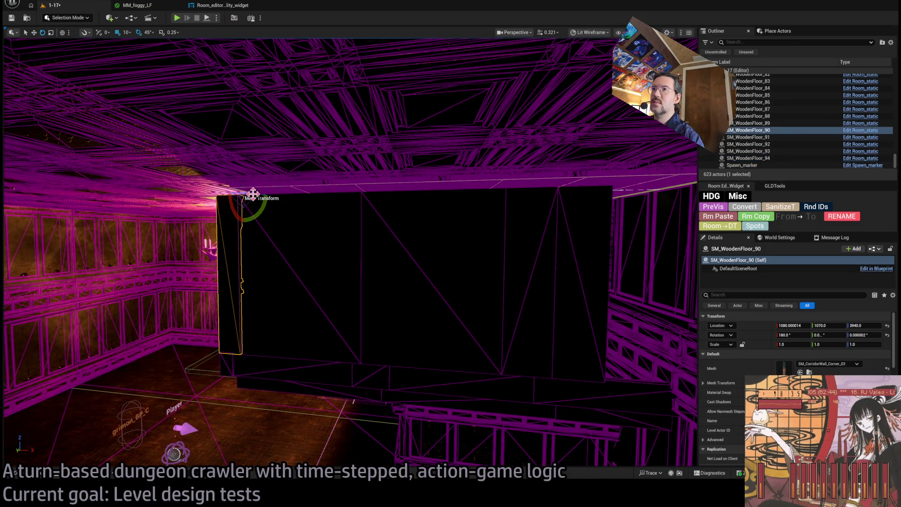
{"action": "mouse_move", "coordinate": [244, 199]}
{"action": "left_mouse_down"}
{"action": "mouse_move", "coordinate": [289, 233]}
{"action": "mouse_move", "coordinate": [331, 210]}
{"action": "mouse_move", "coordinate": [671, 212]}
{"action": "left_mouse_up"}
{"action": "key", "text": "w"}
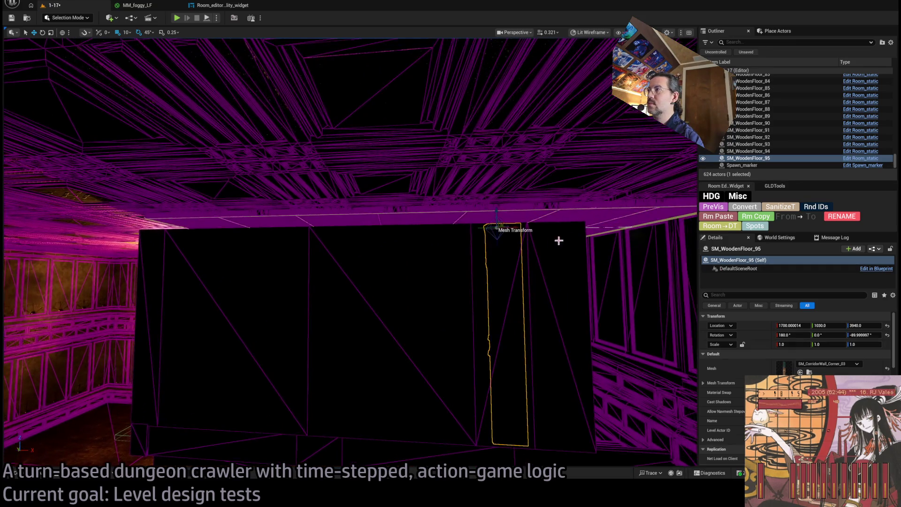
{"action": "mouse_move", "coordinate": [516, 228]}
{"action": "left_mouse_down"}
{"action": "mouse_move", "coordinate": [605, 240]}
{"action": "mouse_move", "coordinate": [331, 252]}
{"action": "mouse_move", "coordinate": [322, 261]}
{"action": "mouse_move", "coordinate": [433, 253]}
{"action": "mouse_move", "coordinate": [366, 167]}
{"action": "mouse_move", "coordinate": [343, 165]}
{"action": "mouse_move", "coordinate": [396, 224]}
{"action": "left_mouse_up"}
- Duplicate the plain wall, turn it 90°, and change its mesh to arched SM_CorridorWall_03
{"action": "left_click", "coordinate": [396, 224]}
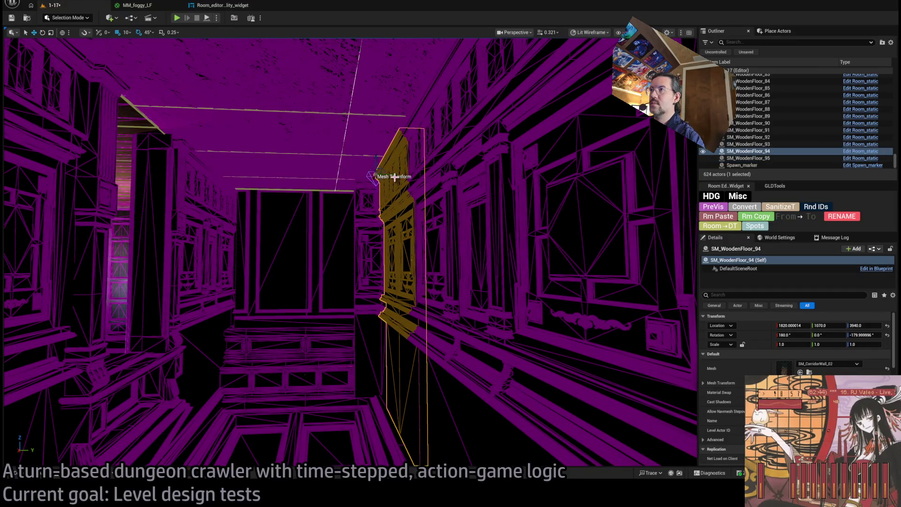
{"action": "mouse_move", "coordinate": [393, 176]}
{"action": "left_mouse_down"}
{"action": "mouse_move", "coordinate": [270, 187]}
{"action": "mouse_move", "coordinate": [298, 203]}
{"action": "left_mouse_up"}
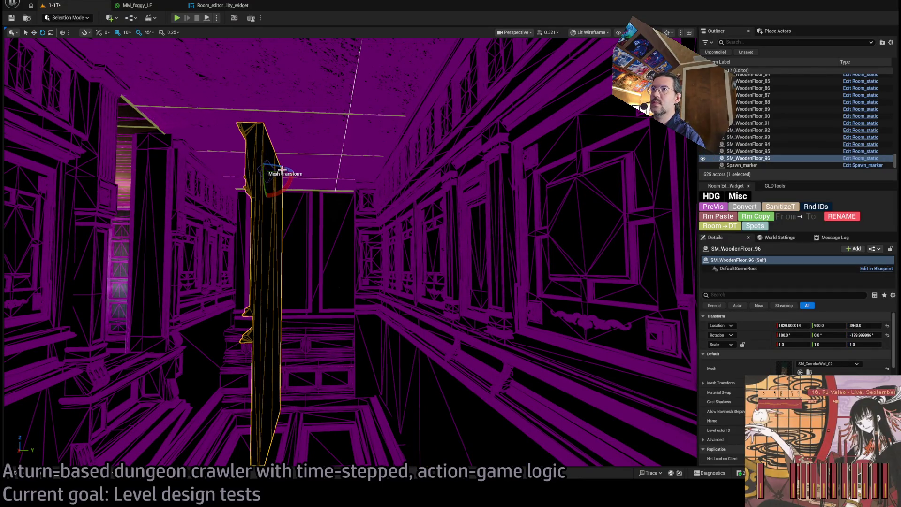
{"action": "left_click_drag", "start_coordinate": [266, 172], "coordinate": [281, 184]}
{"action": "key", "text": "w"}
{"action": "scroll", "coordinate": [333, 130], "scroll_direction": "up", "scroll_amount": 3}
{"action": "mouse_move", "coordinate": [339, 119]}
{"action": "left_mouse_down"}
{"action": "mouse_move", "coordinate": [294, 124]}
{"action": "mouse_move", "coordinate": [311, 124]}
{"action": "mouse_move", "coordinate": [302, 127]}
{"action": "left_mouse_up"}
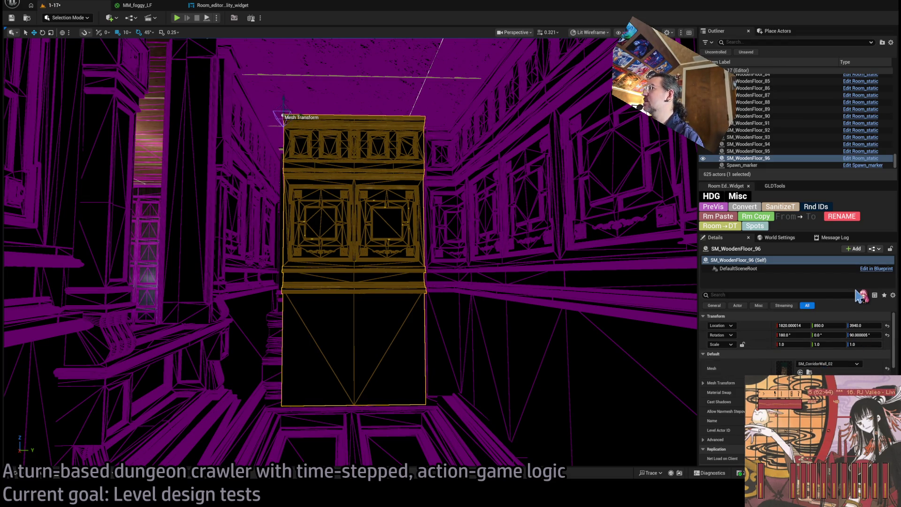
{"action": "key", "text": "Page_Down"}
- Center the arched wall across the doorway at 1850, 1040, 3940, scaled 0.89 on X
{"action": "mouse_move", "coordinate": [302, 117]}
{"action": "left_mouse_down"}
{"action": "mouse_move", "coordinate": [553, 120]}
{"action": "mouse_move", "coordinate": [448, 121]}
{"action": "left_mouse_up"}
{"action": "mouse_move", "coordinate": [455, 163]}
{"action": "left_mouse_down"}
{"action": "mouse_move", "coordinate": [449, 168]}
{"action": "mouse_move", "coordinate": [460, 179]}
{"action": "mouse_move", "coordinate": [455, 167]}
{"action": "left_mouse_up"}
{"action": "mouse_move", "coordinate": [449, 123]}
{"action": "left_mouse_down"}
{"action": "mouse_move", "coordinate": [431, 217]}
{"action": "mouse_move", "coordinate": [431, 202]}
{"action": "mouse_move", "coordinate": [530, 211]}
{"action": "left_mouse_up"}
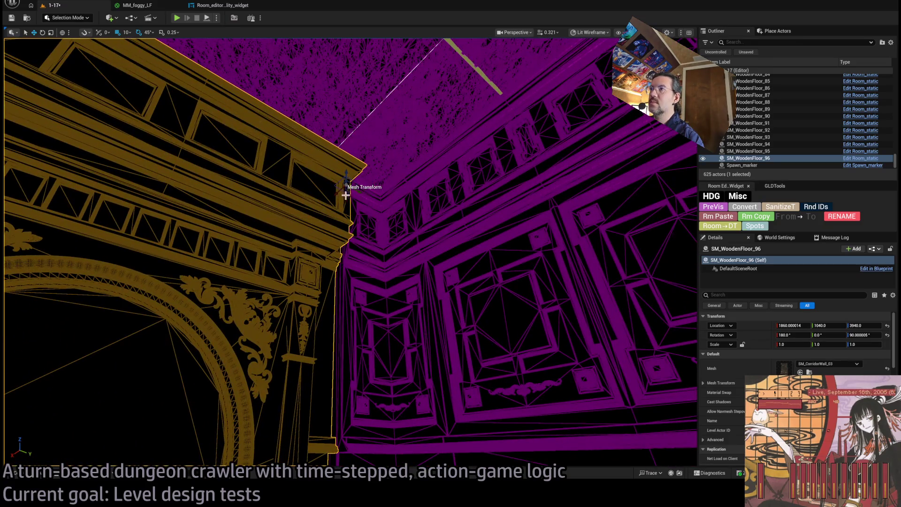
{"action": "mouse_move", "coordinate": [340, 191]}
{"action": "left_mouse_down"}
{"action": "mouse_move", "coordinate": [253, 197]}
{"action": "mouse_move", "coordinate": [291, 179]}
{"action": "mouse_move", "coordinate": [300, 183]}
{"action": "mouse_move", "coordinate": [282, 188]}
{"action": "mouse_move", "coordinate": [300, 184]}
{"action": "mouse_move", "coordinate": [357, 221]}
{"action": "left_mouse_up"}
{"action": "key", "text": "e"}
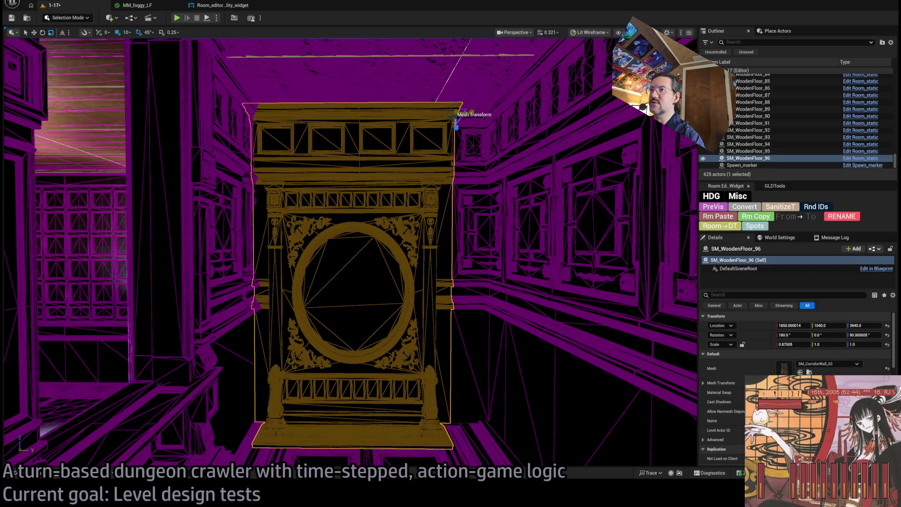
{"action": "mouse_move", "coordinate": [350, 254]}
{"action": "left_mouse_down"}
{"action": "mouse_move", "coordinate": [338, 216]}
{"action": "mouse_move", "coordinate": [310, 197]}
{"action": "mouse_move", "coordinate": [15, 447]}
{"action": "mouse_move", "coordinate": [460, 197]}
{"action": "left_mouse_up"}
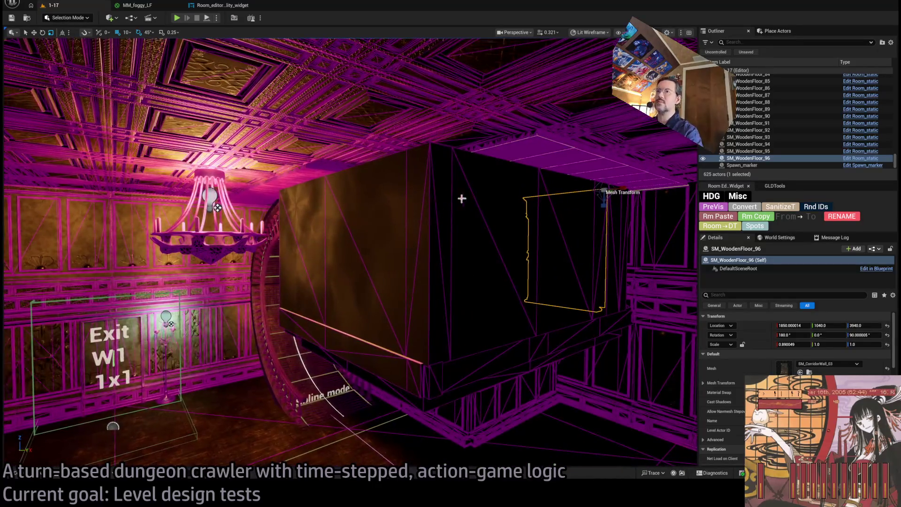
{"action": "left_click", "coordinate": [212, 195]}
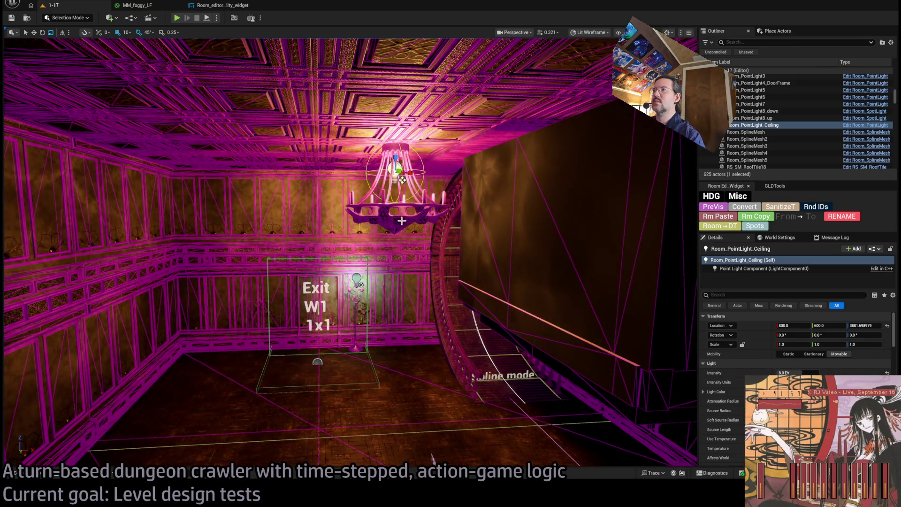
- Duplicate two SM_WoodenFloor ceiling tiles above the stairs as SM_WoodenFloor_97 and 98 at X 1130
{"action": "left_click", "coordinate": [428, 194], "text": "ctrl"}
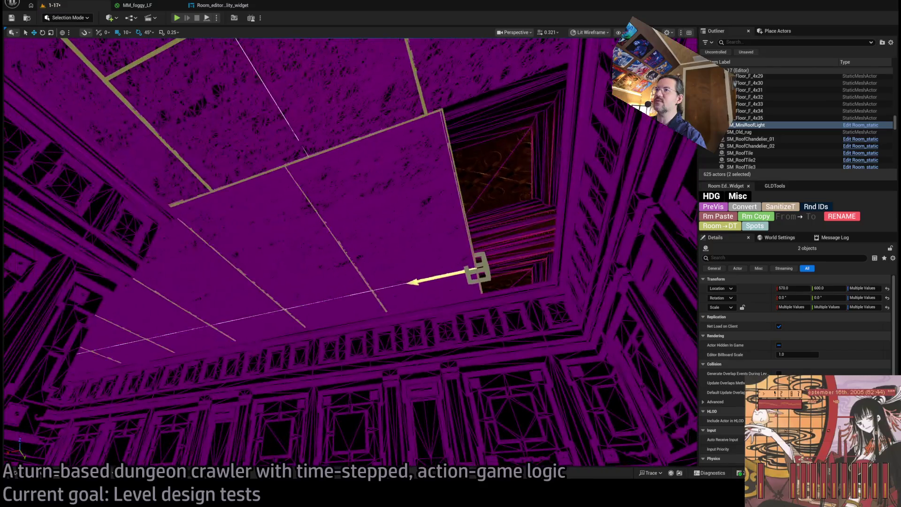
{"action": "left_click", "coordinate": [488, 269]}
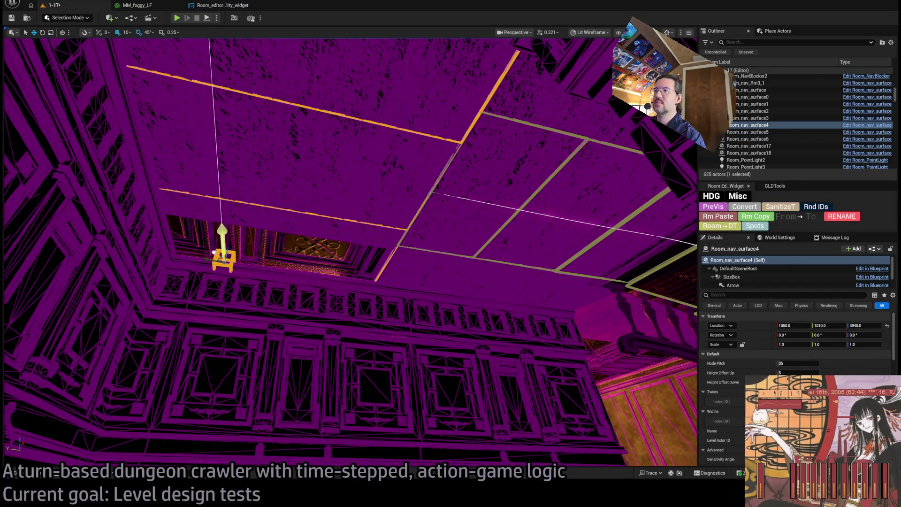
{"action": "left_click", "coordinate": [342, 176]}
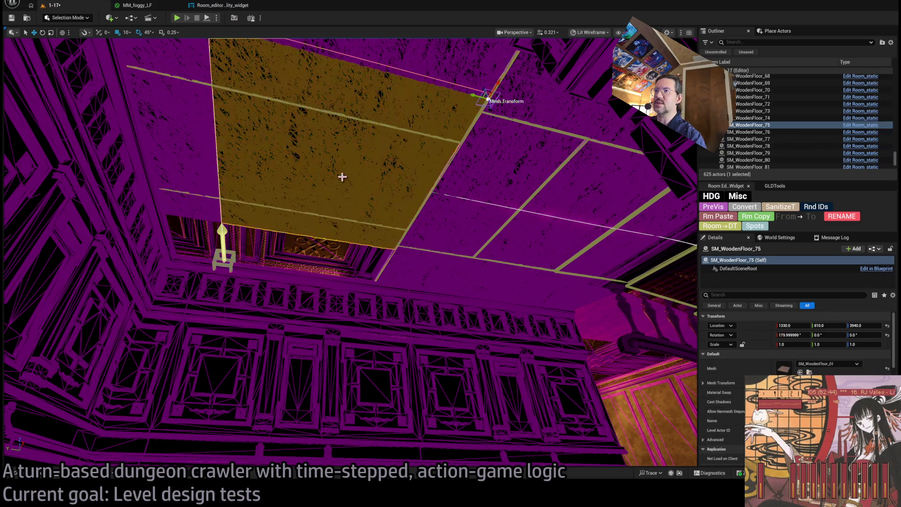
{"action": "left_click", "coordinate": [326, 195], "text": "ctrl"}
{"action": "key", "text": "f"}
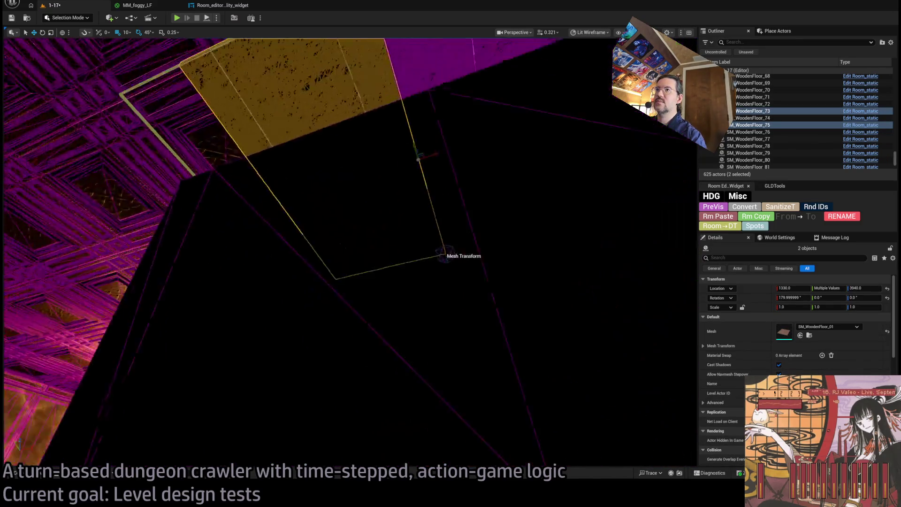
{"action": "left_click_drag", "start_coordinate": [448, 244], "coordinate": [380, 255]}
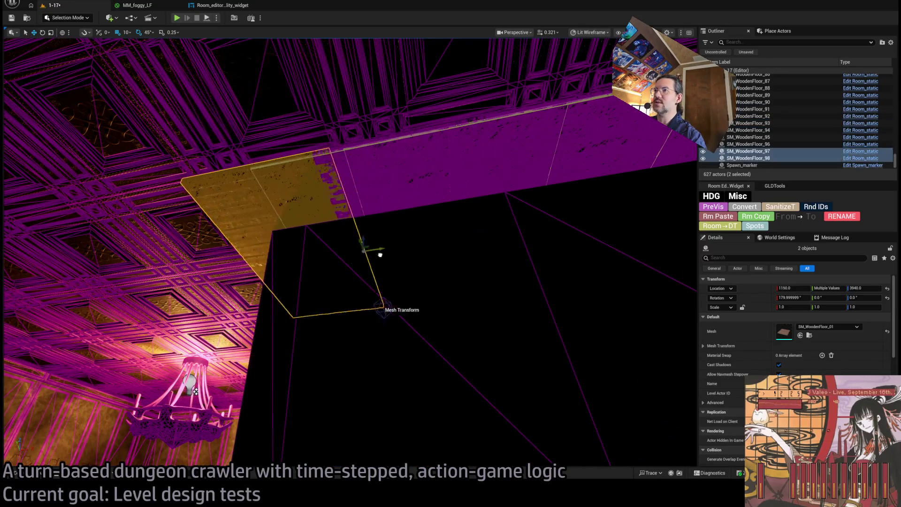
{"action": "key", "text": "w"}
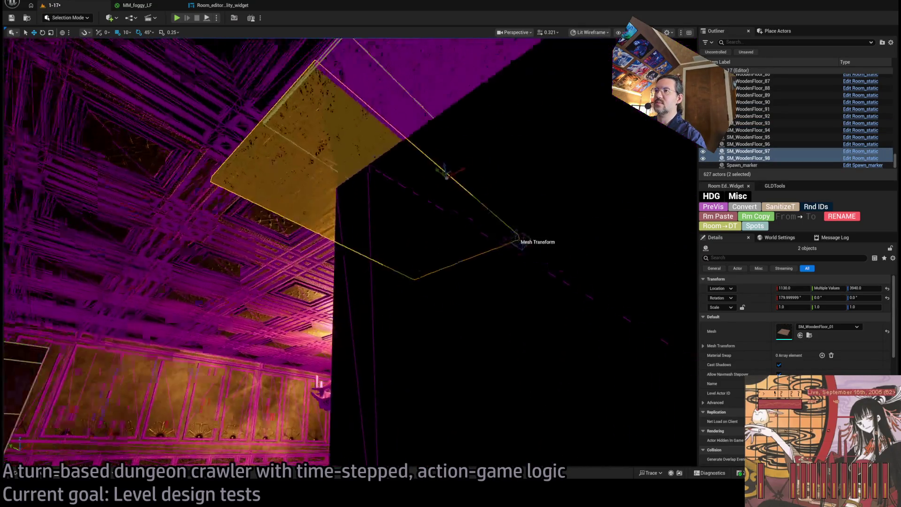
{"action": "key", "text": "w"}
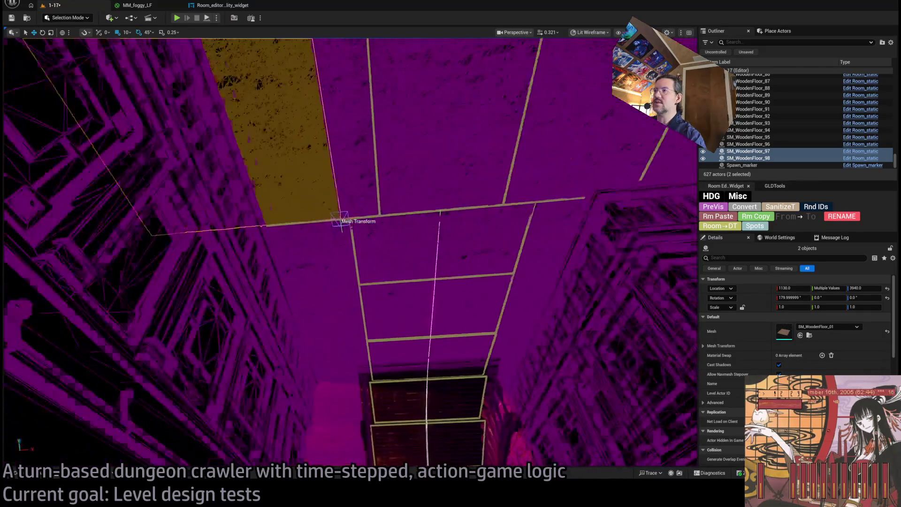
{"action": "left_click", "coordinate": [433, 360]}
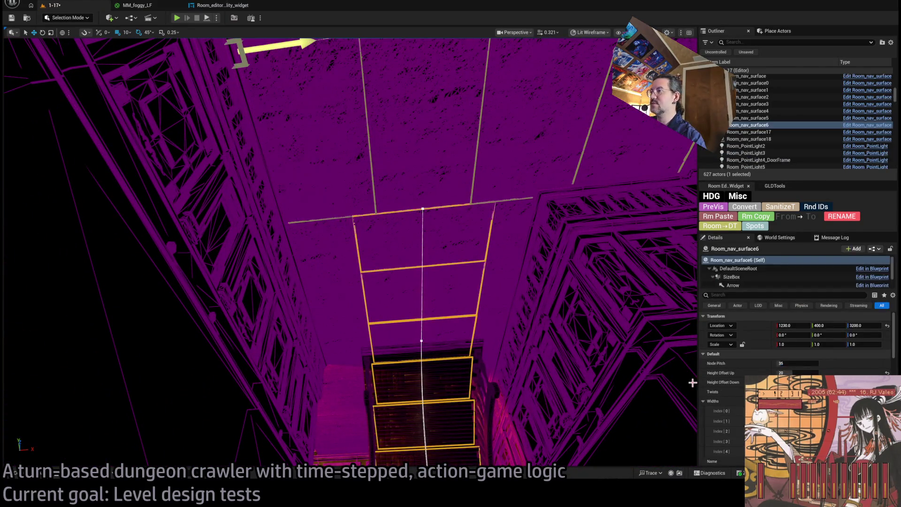
- Add width sections to Room_nav_surface6 and widen Index[2] to about 126.6 over the staircase
{"action": "scroll", "coordinate": [798, 357], "scroll_direction": "down", "scroll_amount": 3}
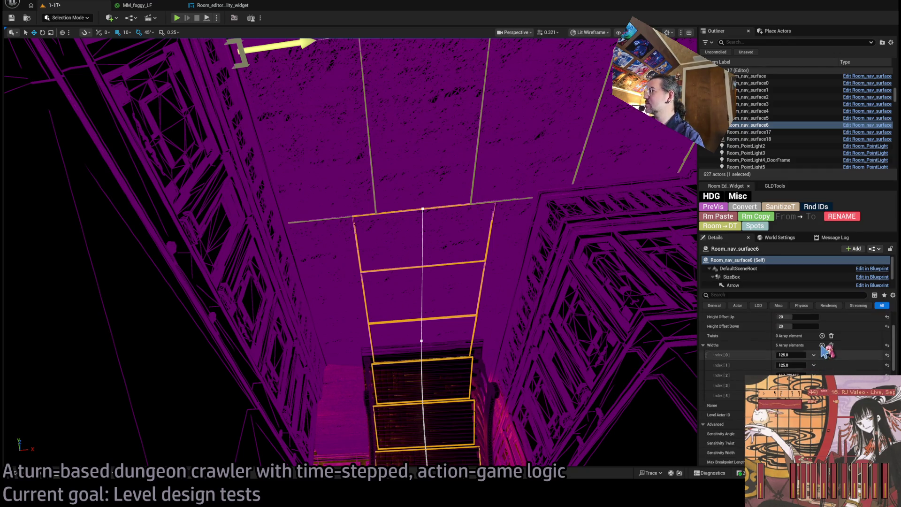
{"action": "key", "text": "f"}
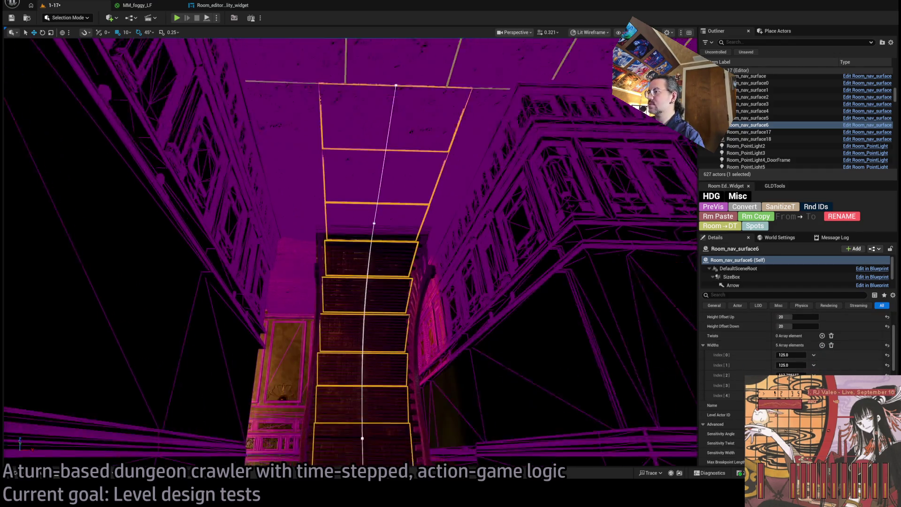
{"action": "left_click", "coordinate": [823, 346]}
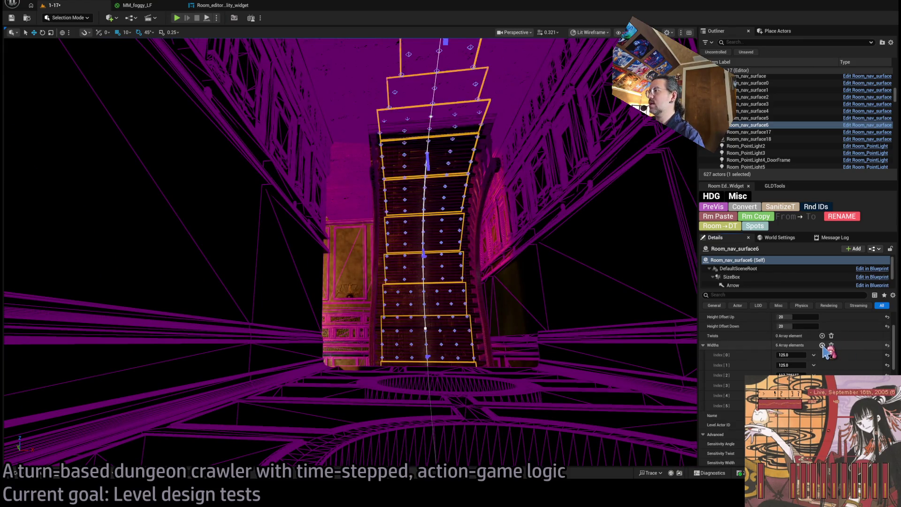
{"action": "left_click", "coordinate": [822, 346]}
{"action": "left_click", "coordinate": [822, 346]}
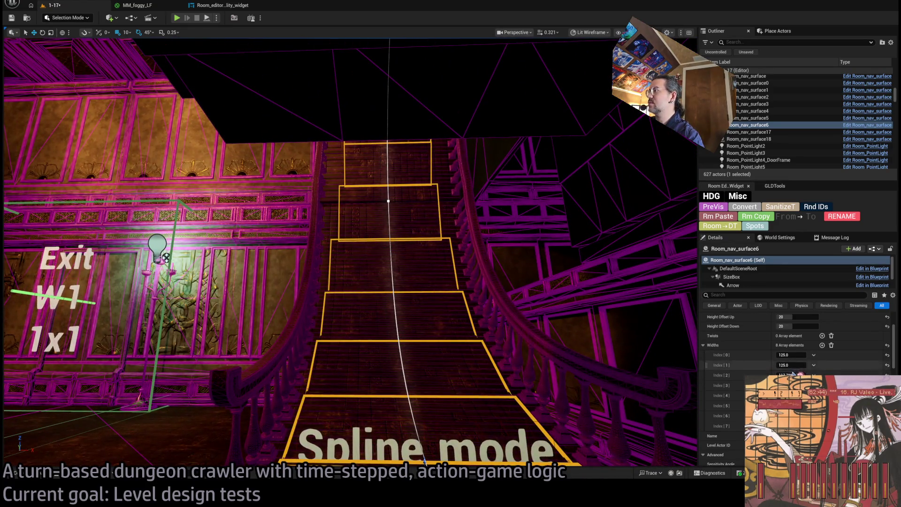
{"action": "left_click_drag", "start_coordinate": [793, 374], "coordinate": [804, 375]}
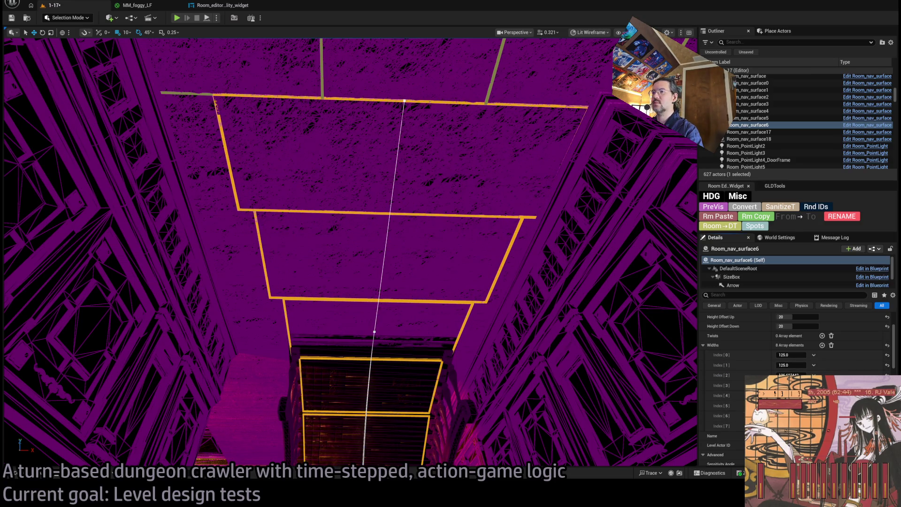
- Alt-drag a copy of wall panel SM_WoodenFloor_91 and slide it left beside the existing panels
{"action": "left_click_drag", "start_coordinate": [350, 235], "coordinate": [350, 310]}
{"action": "mouse_move", "coordinate": [504, 317]}
{"action": "left_mouse_down"}
{"action": "mouse_move", "coordinate": [470, 329]}
{"action": "mouse_move", "coordinate": [504, 317]}
{"action": "left_mouse_up"}
{"action": "left_click", "coordinate": [505, 316]}
{"action": "left_click_drag", "start_coordinate": [366, 221], "coordinate": [365, 220]}
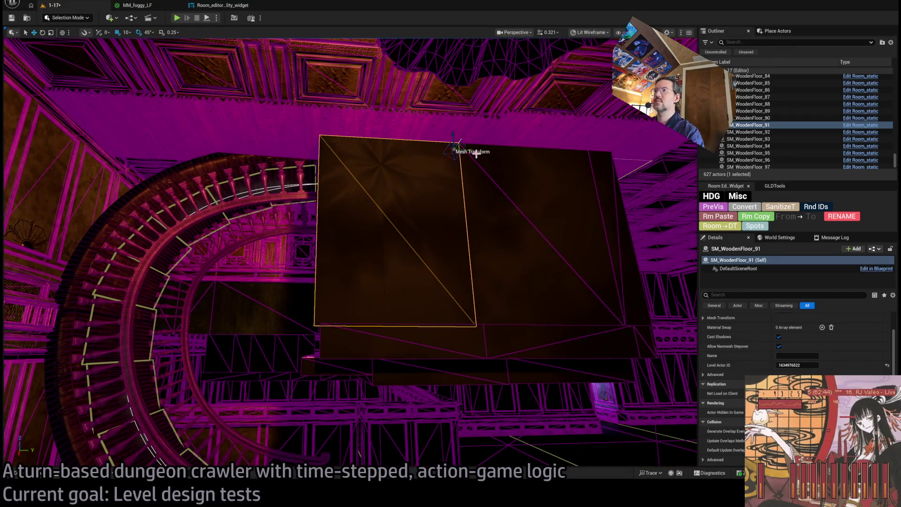
{"action": "mouse_move", "coordinate": [470, 150]}
{"action": "left_mouse_down"}
{"action": "mouse_move", "coordinate": [263, 148]}
{"action": "mouse_move", "coordinate": [319, 148]}
{"action": "mouse_move", "coordinate": [337, 162]}
{"action": "left_mouse_up"}
{"action": "left_click_drag", "start_coordinate": [353, 201], "coordinate": [329, 201]}
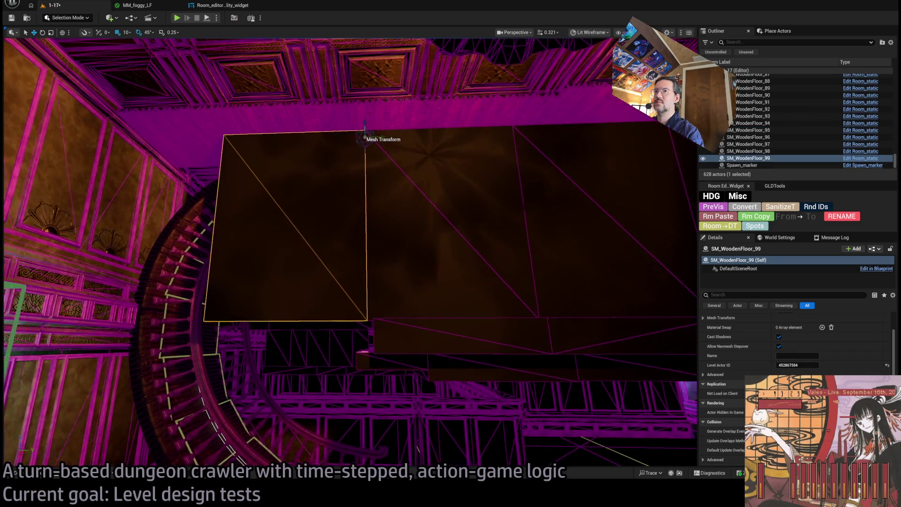
{"action": "left_click_drag", "start_coordinate": [374, 150], "coordinate": [312, 251]}
- Nudge the duplicated panel 20 units along Y to fit it against the corridor wall
{"action": "left_click", "coordinate": [312, 252]}
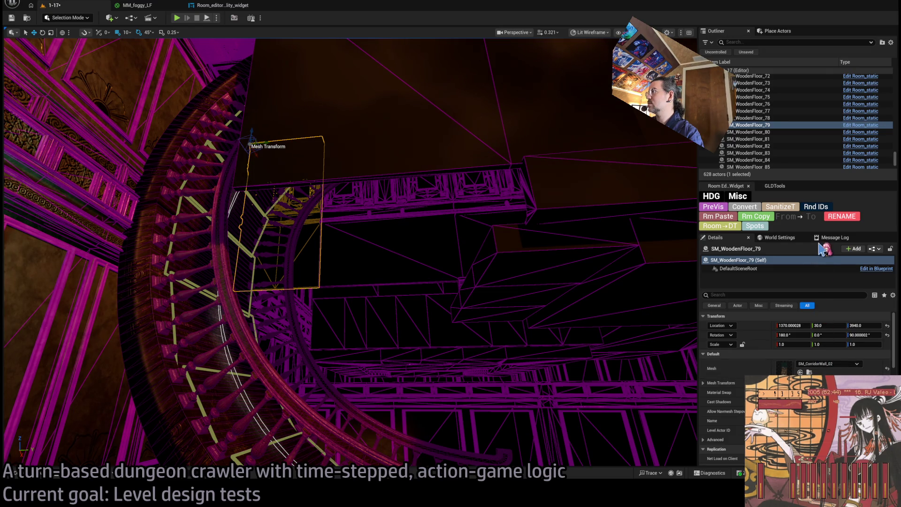
{"action": "left_click_drag", "start_coordinate": [641, 233], "coordinate": [426, 103]}
{"action": "left_click", "coordinate": [433, 116]}
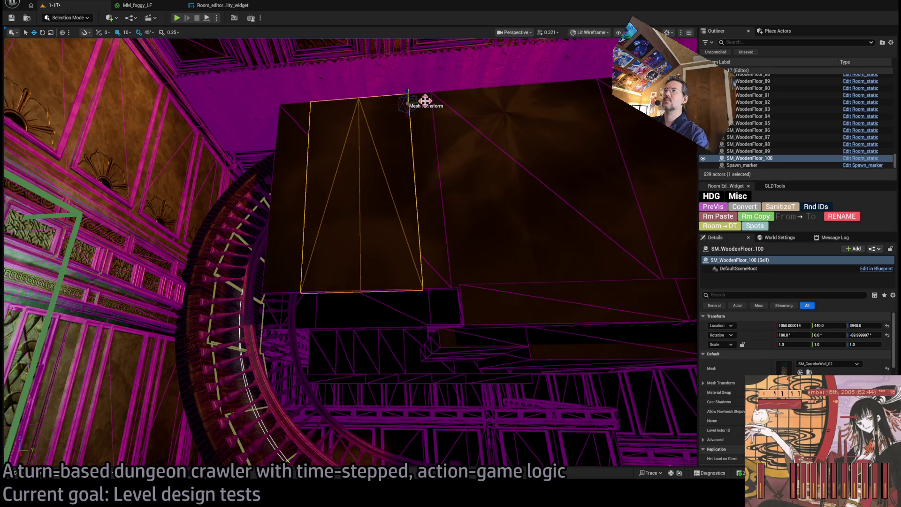
{"action": "left_click_drag", "start_coordinate": [425, 101], "coordinate": [387, 107]}
{"action": "mouse_move", "coordinate": [399, 256]}
{"action": "left_mouse_down"}
{"action": "mouse_move", "coordinate": [348, 239]}
{"action": "mouse_move", "coordinate": [403, 230]}
{"action": "mouse_move", "coordinate": [470, 183]}
{"action": "left_mouse_up"}
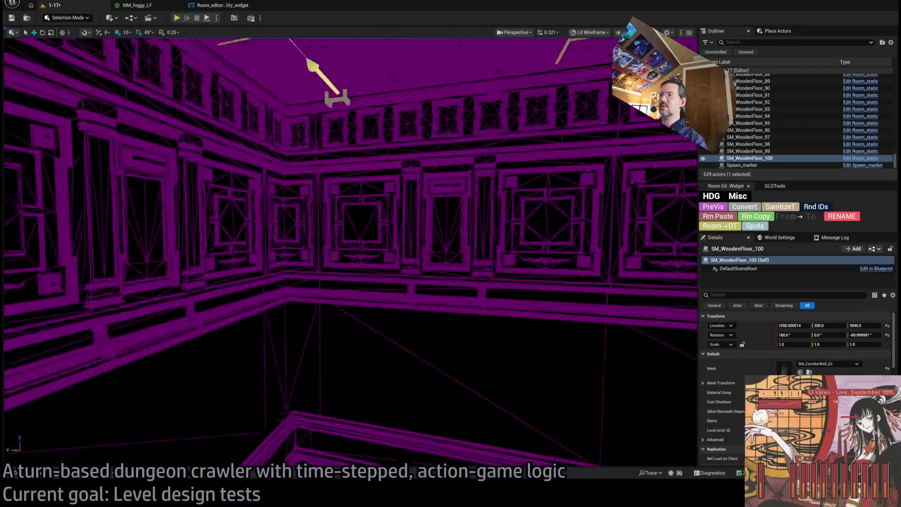
- Delete wall panel SM_WoodenFloor_92, then restore it with Ctrl+Z
{"action": "left_click", "coordinate": [437, 306]}
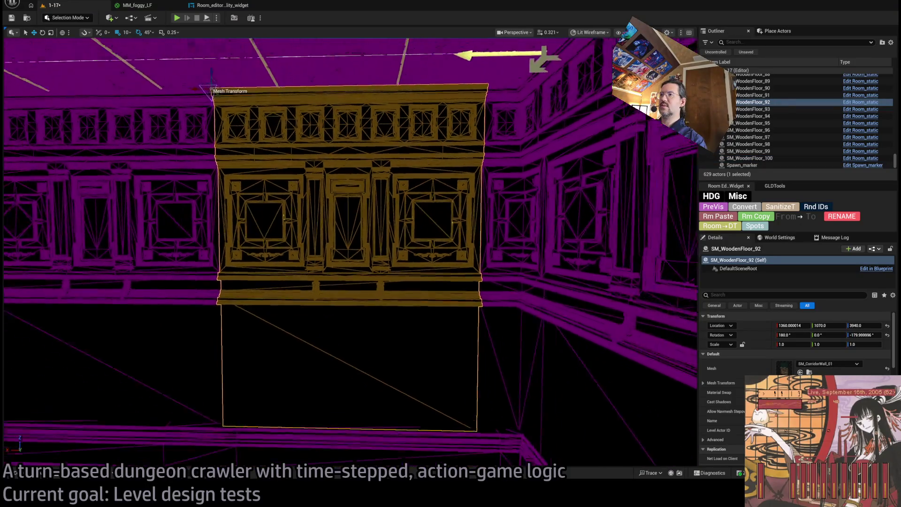
{"action": "key", "text": "Delete"}
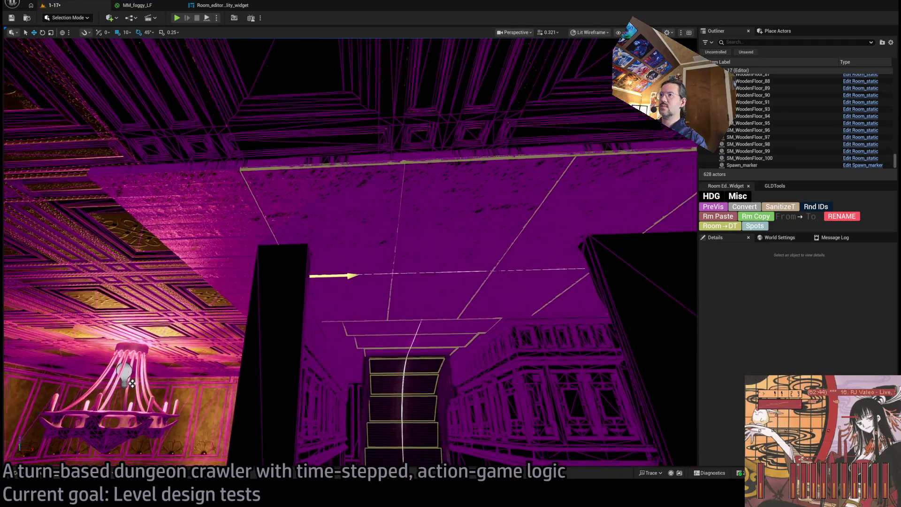
{"action": "key", "text": "ctrl+z"}
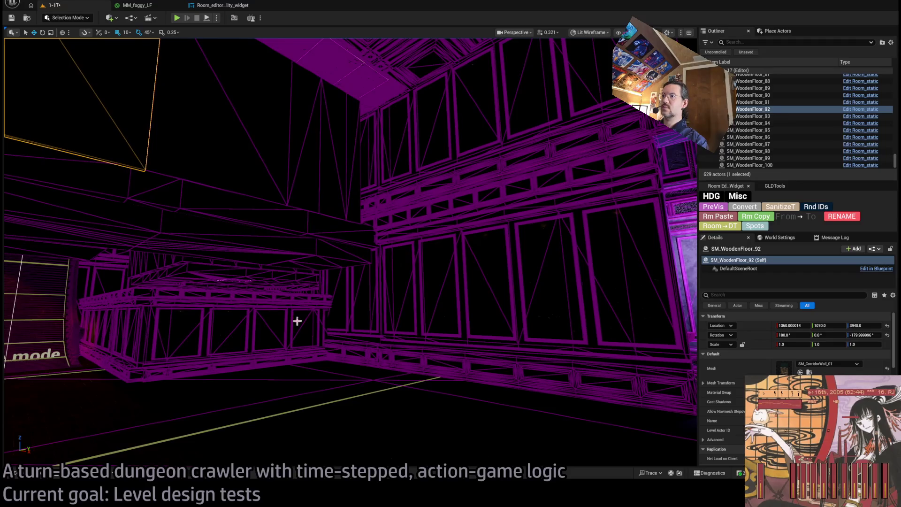
- Delete wall segment Room_structure89 and the segment next to it
{"action": "left_click", "coordinate": [223, 329]}
{"action": "left_click", "coordinate": [133, 339], "text": "ctrl"}
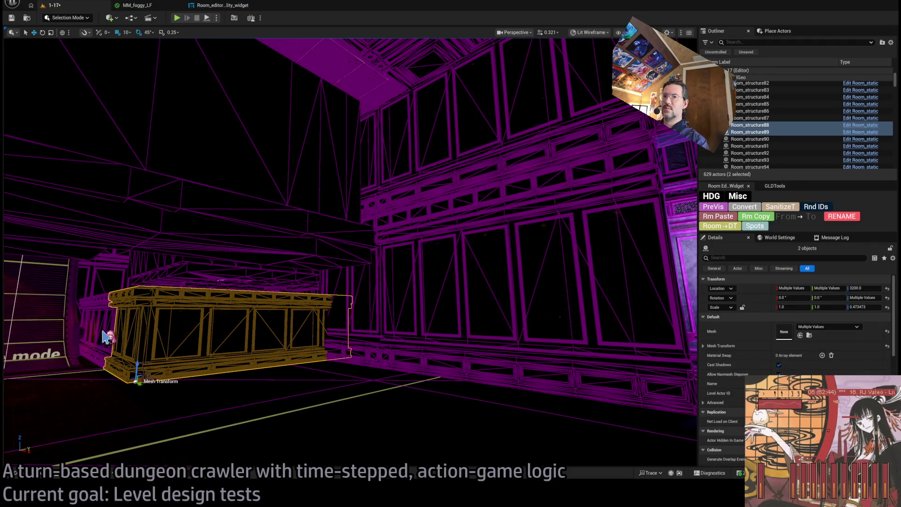
{"action": "key", "text": "Delete"}
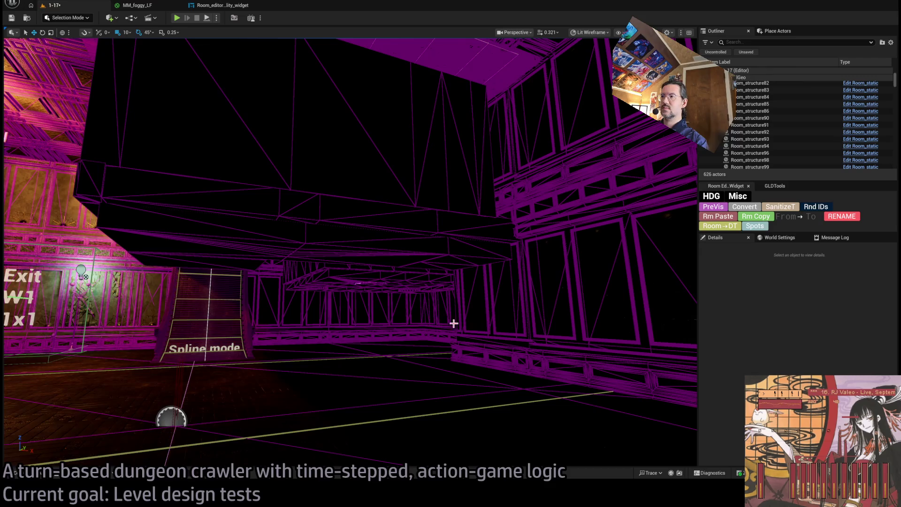
- Duplicate wall Room_structure134, turn the copy to face the corridor, and place it at 1340, 1130
{"action": "left_click", "coordinate": [543, 368]}
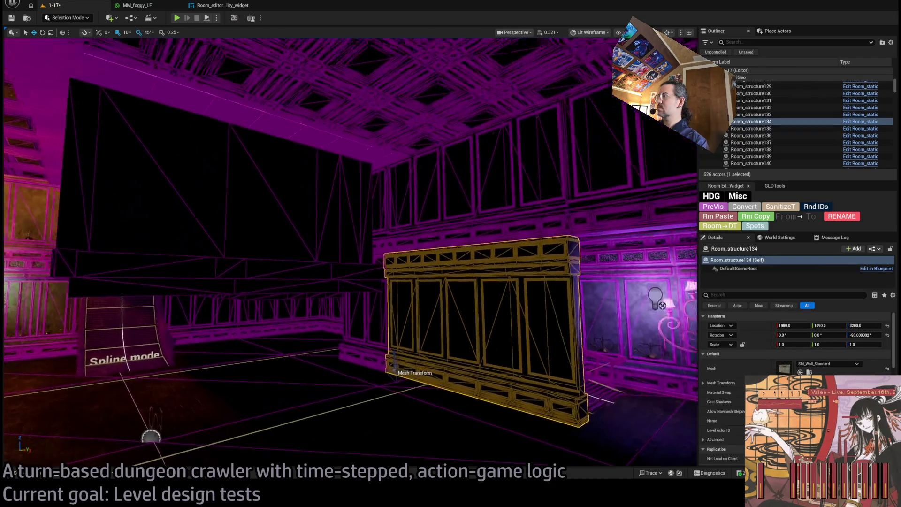
{"action": "left_click_drag", "start_coordinate": [451, 369], "coordinate": [254, 387]}
{"action": "mouse_move", "coordinate": [202, 411]}
{"action": "left_mouse_down"}
{"action": "mouse_move", "coordinate": [219, 412]}
{"action": "mouse_move", "coordinate": [169, 355]}
{"action": "left_mouse_up"}
{"action": "key", "text": "w"}
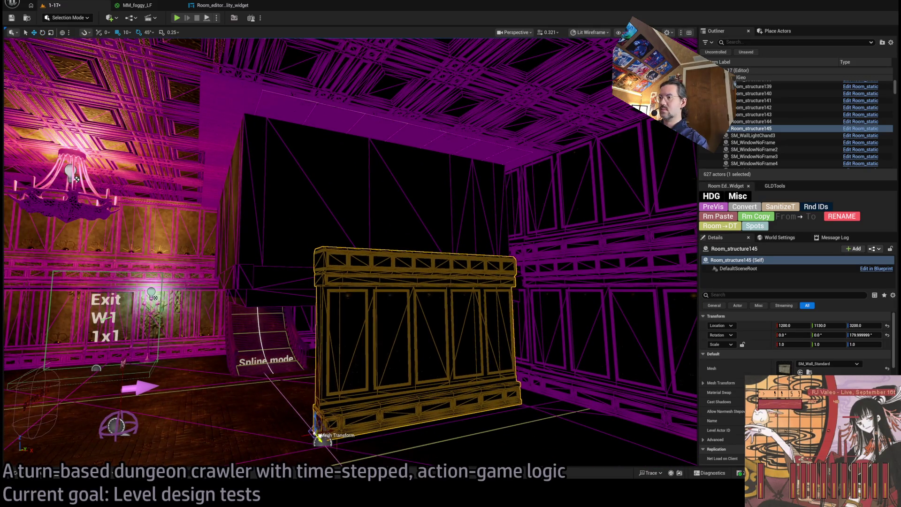
{"action": "left_click_drag", "start_coordinate": [314, 428], "coordinate": [374, 426]}
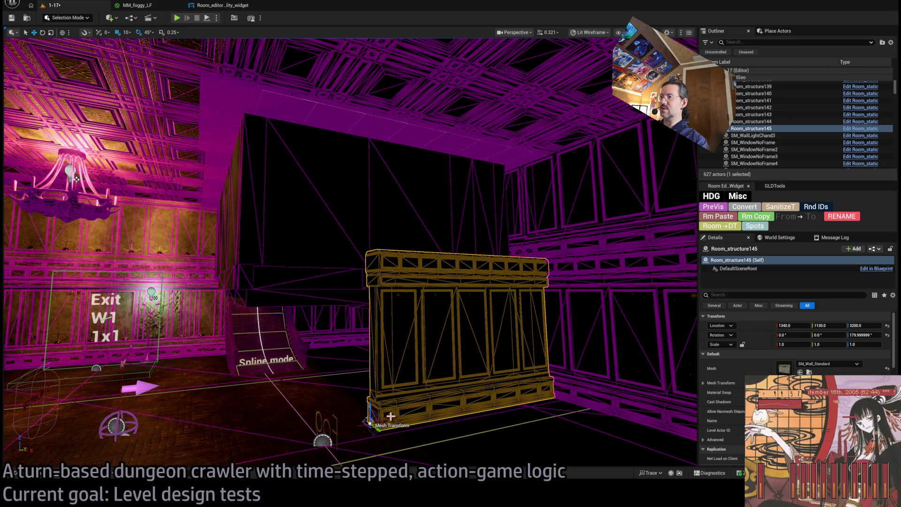
- Make another wall copy at 0° rotation and shift Room_structure146 20 units along X
{"action": "left_click_drag", "start_coordinate": [375, 425], "coordinate": [335, 427]}
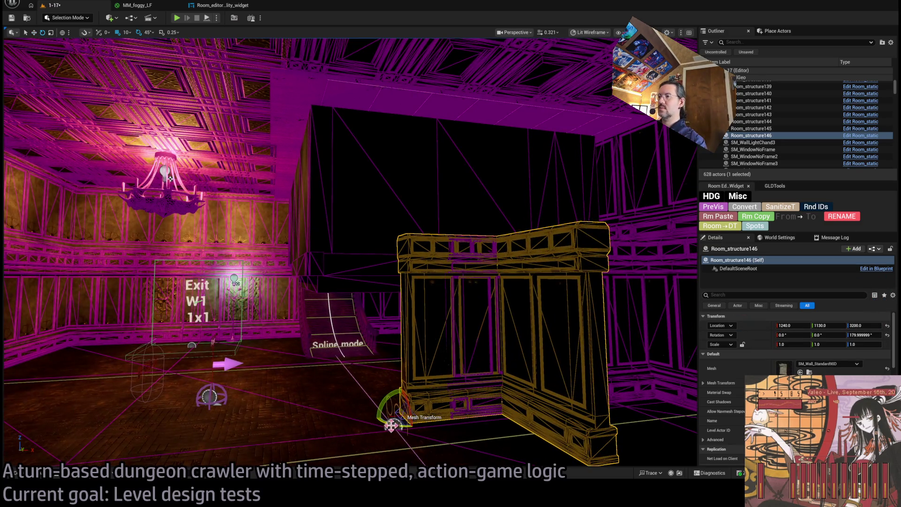
{"action": "mouse_move", "coordinate": [391, 425]}
{"action": "left_mouse_down"}
{"action": "mouse_move", "coordinate": [422, 427]}
{"action": "mouse_move", "coordinate": [452, 408]}
{"action": "mouse_move", "coordinate": [437, 414]}
{"action": "mouse_move", "coordinate": [695, 395]}
{"action": "mouse_move", "coordinate": [625, 397]}
{"action": "mouse_move", "coordinate": [653, 392]}
{"action": "left_mouse_up"}
{"action": "left_click", "coordinate": [452, 408]}
{"action": "key", "text": "e"}
{"action": "key", "text": "w"}
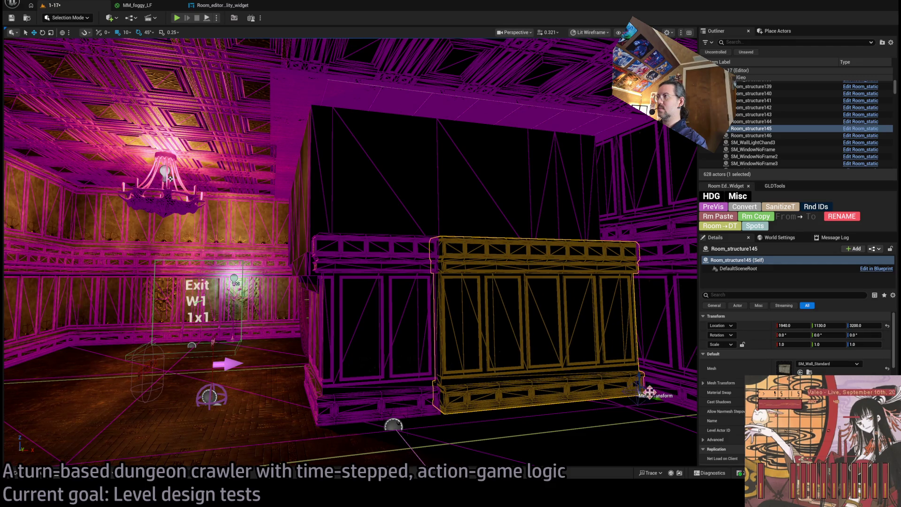
{"action": "scroll", "coordinate": [516, 394], "scroll_direction": "up", "scroll_amount": 3}
{"action": "left_click", "coordinate": [395, 393]}
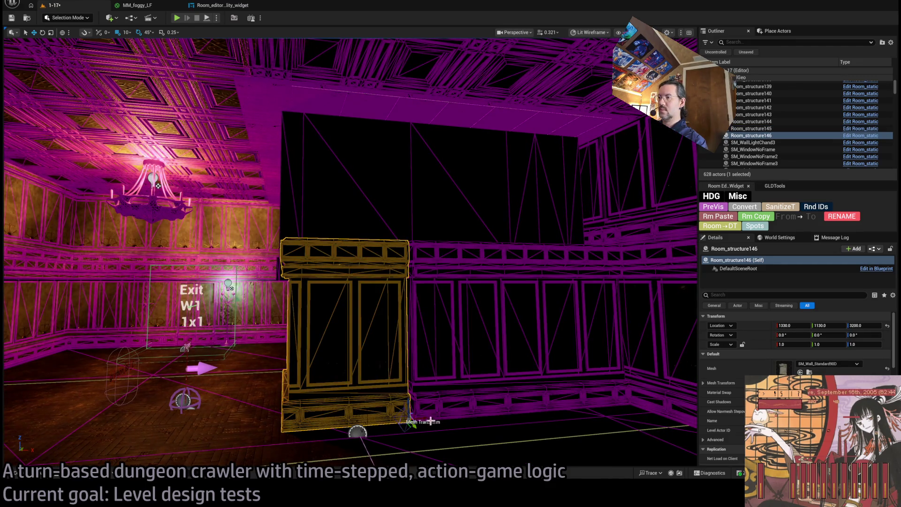
{"action": "mouse_move", "coordinate": [422, 419]}
{"action": "left_mouse_down"}
{"action": "mouse_move", "coordinate": [384, 421]}
{"action": "mouse_move", "coordinate": [396, 420]}
{"action": "mouse_move", "coordinate": [384, 413]}
{"action": "mouse_move", "coordinate": [394, 381]}
{"action": "mouse_move", "coordinate": [408, 390]}
{"action": "left_mouse_up"}
- Set wall Room_structure145's X scale to 1.117
{"action": "left_click", "coordinate": [631, 413]}
{"action": "mouse_move", "coordinate": [618, 395]}
{"action": "left_mouse_down"}
{"action": "mouse_move", "coordinate": [610, 390]}
{"action": "mouse_move", "coordinate": [618, 395]}
{"action": "left_mouse_up"}
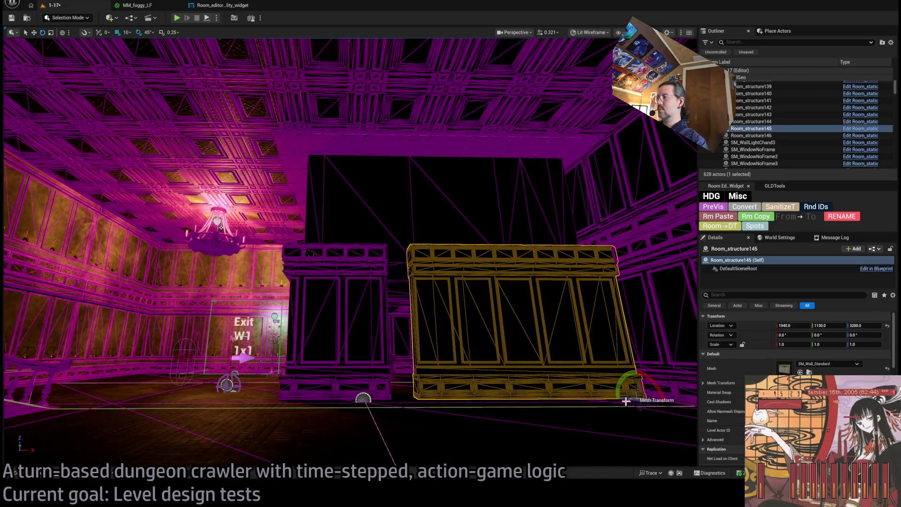
{"action": "mouse_move", "coordinate": [655, 399]}
{"action": "left_mouse_down"}
{"action": "mouse_move", "coordinate": [667, 413]}
{"action": "mouse_move", "coordinate": [654, 400]}
{"action": "mouse_move", "coordinate": [629, 400]}
{"action": "mouse_move", "coordinate": [648, 399]}
{"action": "left_mouse_up"}
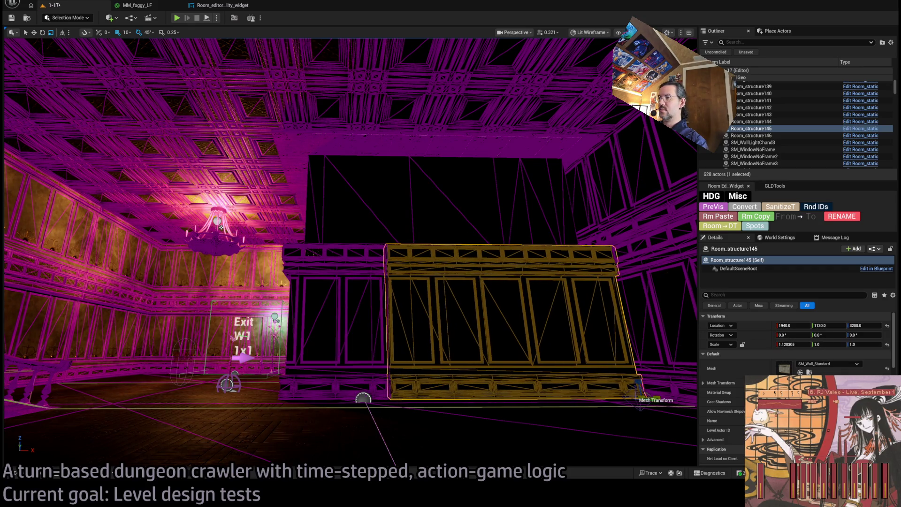
{"action": "scroll", "coordinate": [654, 399], "scroll_direction": "up", "scroll_amount": 5}
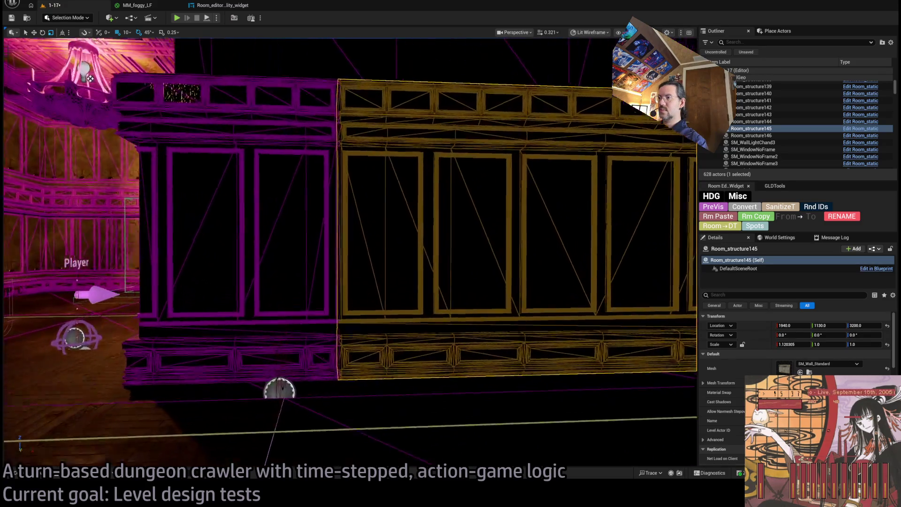
{"action": "scroll", "coordinate": [655, 399], "scroll_direction": "up", "scroll_amount": 5}
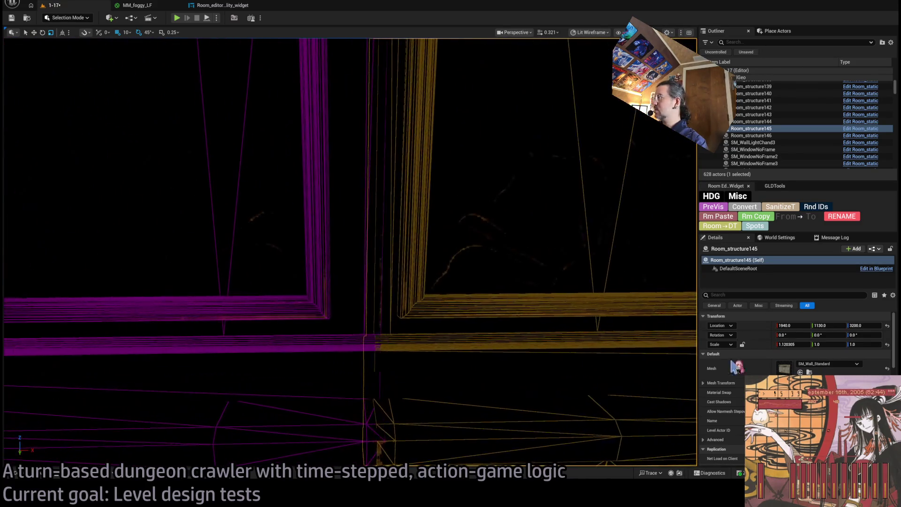
{"action": "left_click", "coordinate": [800, 345]}
{"action": "key", "text": "BackSpace"}
{"action": "key", "text": "Return"}
{"action": "type", "text": "1.1"}
{"action": "key", "text": "Return"}
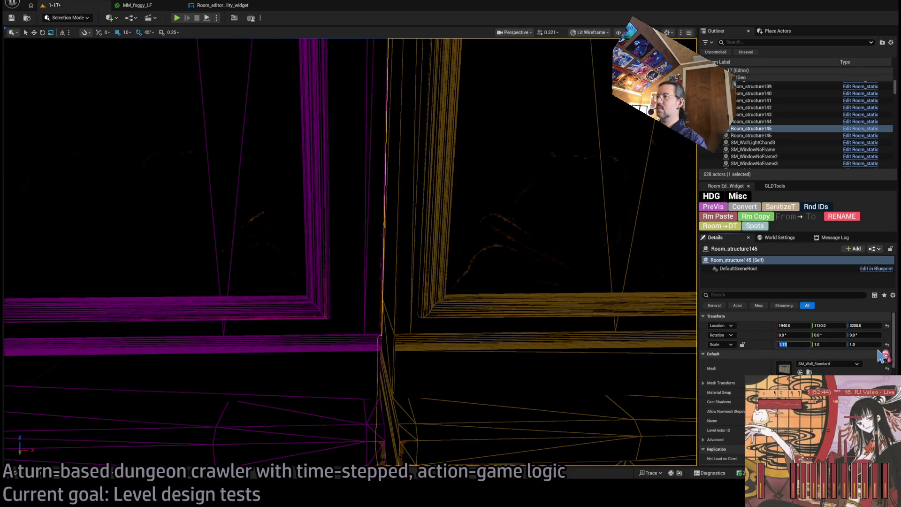
{"action": "key", "text": "Return"}
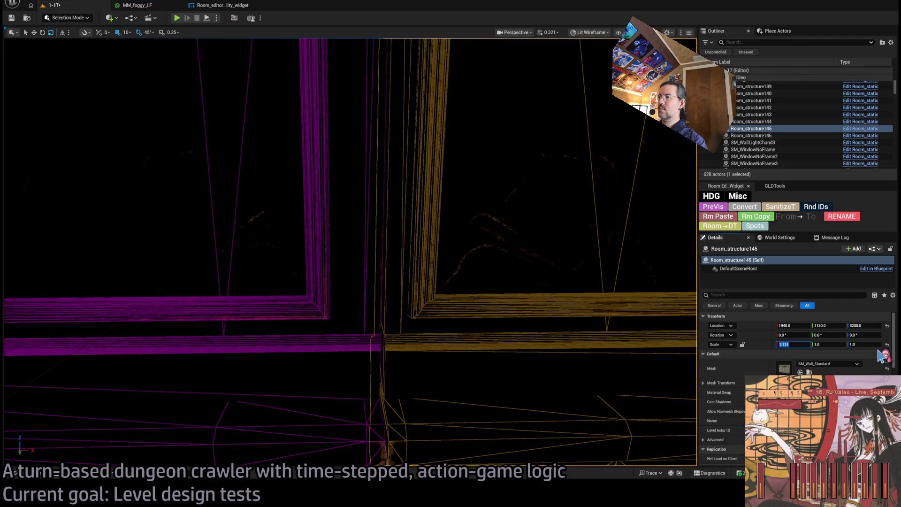
{"action": "key", "text": "Return"}
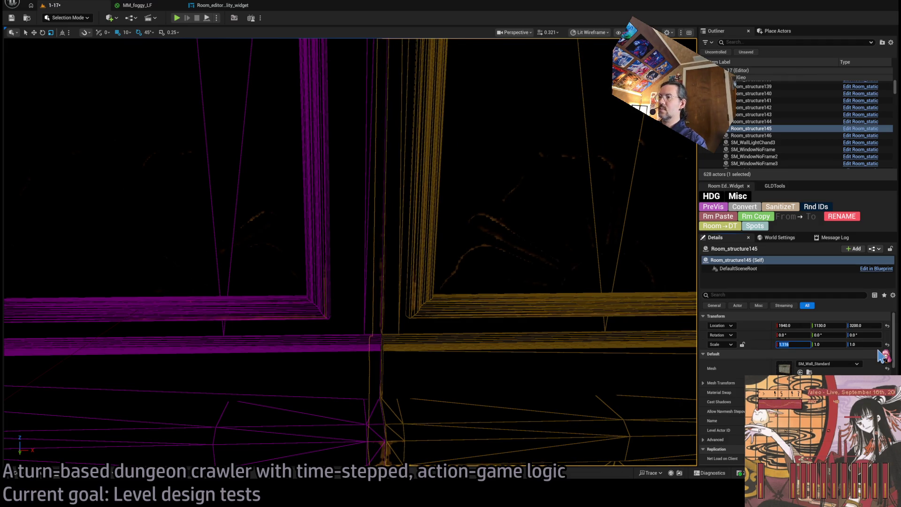
{"action": "key", "text": "Return"}
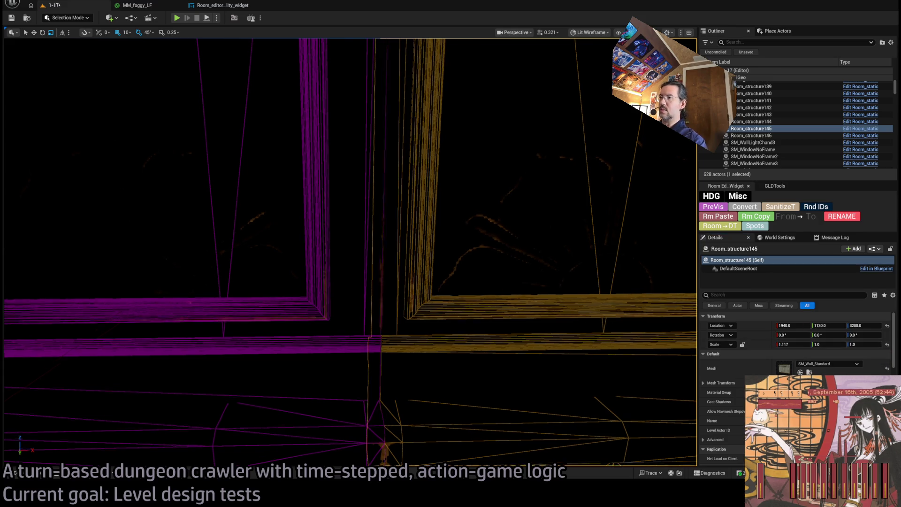
{"action": "key", "text": "s"}
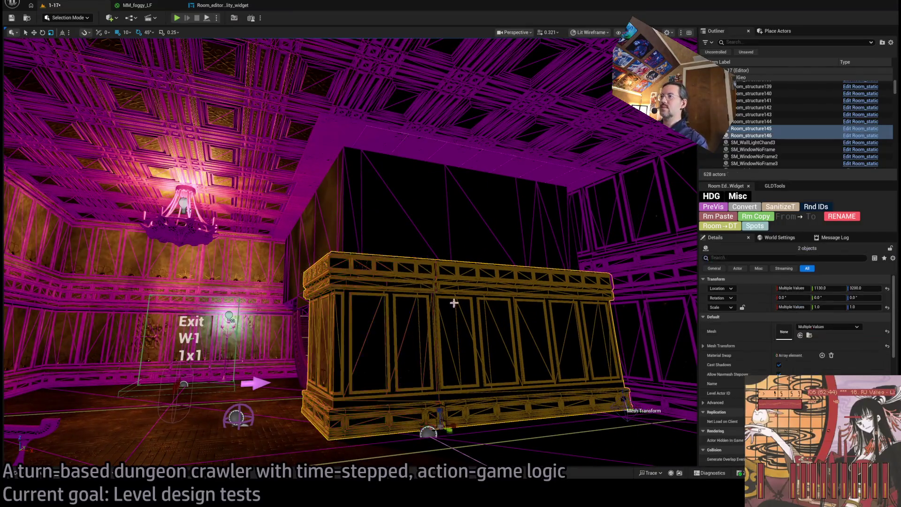
- Alt-drag two wall blocks upward, then delete the bad raised copy
{"action": "left_click", "coordinate": [448, 303], "text": "ctrl"}
{"action": "mouse_move", "coordinate": [440, 411]}
{"action": "left_mouse_down", "text": "alt"}
{"action": "mouse_move", "coordinate": [428, 313]}
{"action": "mouse_move", "coordinate": [434, 247]}
{"action": "left_mouse_up", "text": "alt"}
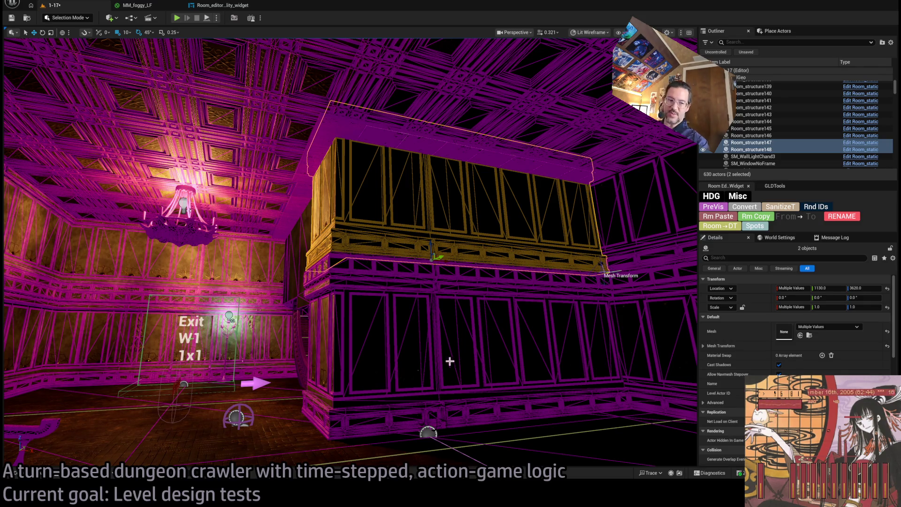
{"action": "left_click", "coordinate": [515, 275], "text": "ctrl"}
{"action": "left_click", "coordinate": [509, 337], "text": "ctrl"}
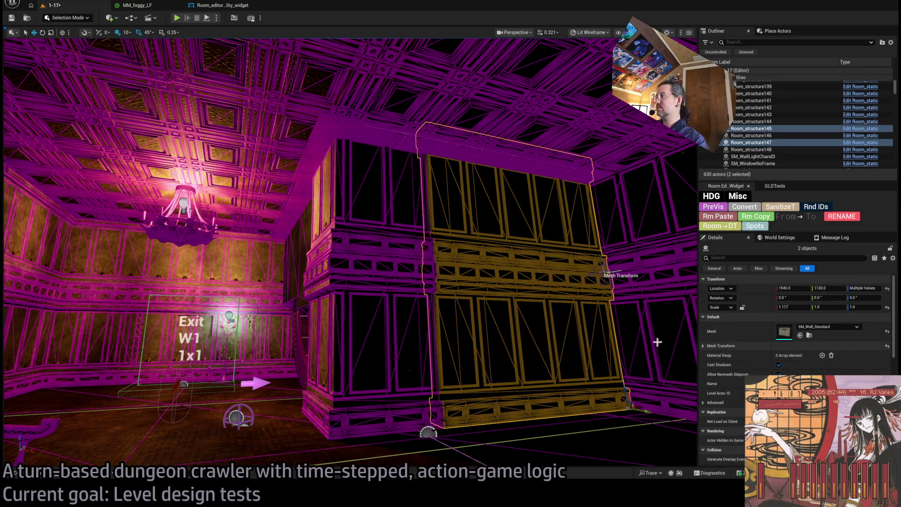
{"action": "left_click", "coordinate": [514, 219]}
{"action": "key", "text": "Delete"}
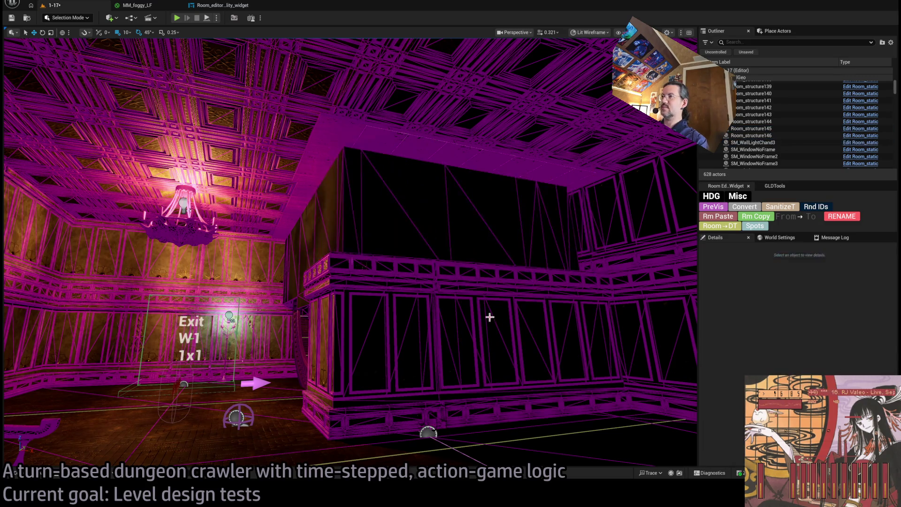
{"action": "left_click", "coordinate": [488, 316]}
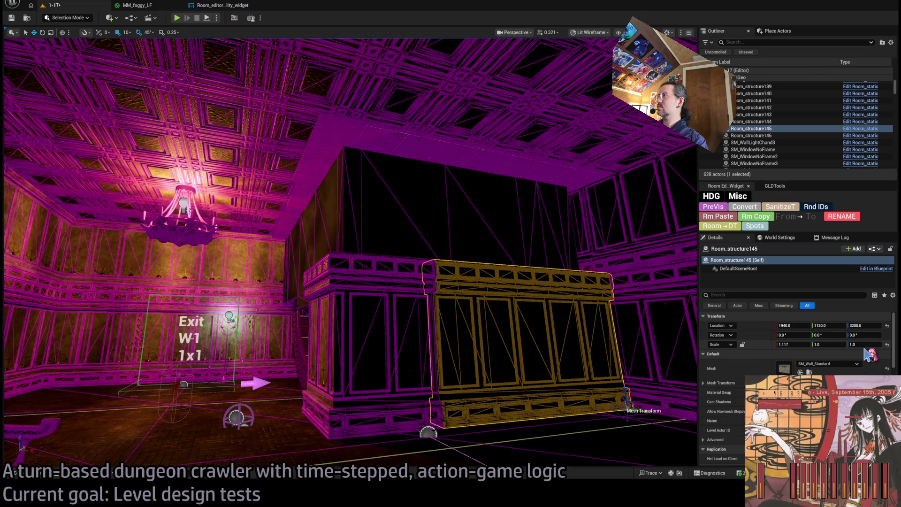
- Duplicate the wall pieces to height 3620 and select the raised pillar copy
{"action": "left_click_drag", "start_coordinate": [376, 281], "coordinate": [235, 281]}
{"action": "left_click_drag", "start_coordinate": [479, 307], "coordinate": [470, 307]}
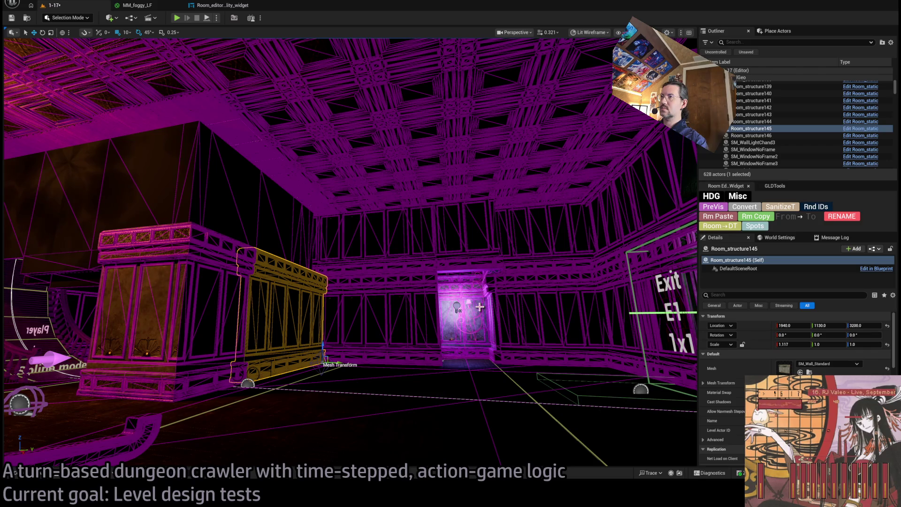
{"action": "key", "text": "ctrl+d"}
{"action": "key", "text": "ctrl+d"}
{"action": "mouse_move", "coordinate": [371, 286]}
{"action": "left_mouse_down"}
{"action": "mouse_move", "coordinate": [384, 332]}
{"action": "mouse_move", "coordinate": [506, 335]}
{"action": "left_mouse_up"}
{"action": "left_click", "coordinate": [383, 333]}
- Make a 90°-rotated copy of the lower wall panel with X scale reset to 1.0
{"action": "left_click", "coordinate": [383, 333]}
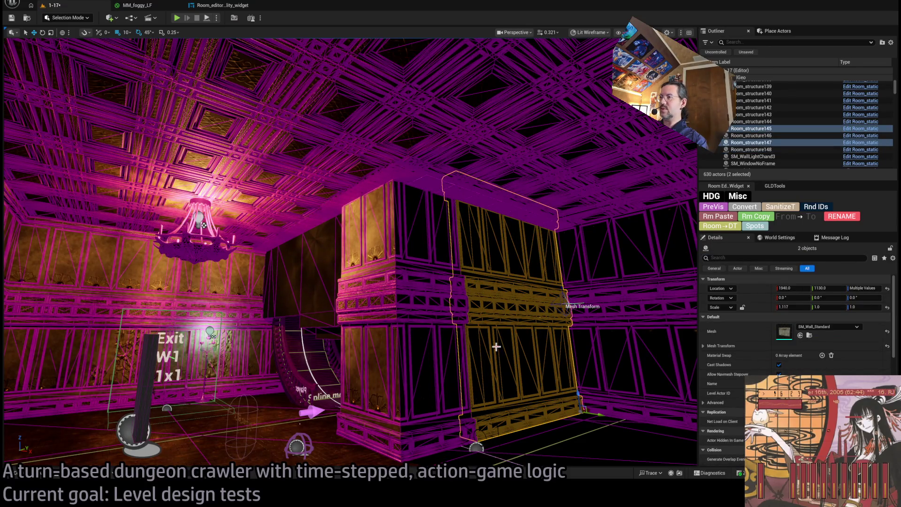
{"action": "left_click", "coordinate": [497, 346]}
{"action": "key", "text": "e"}
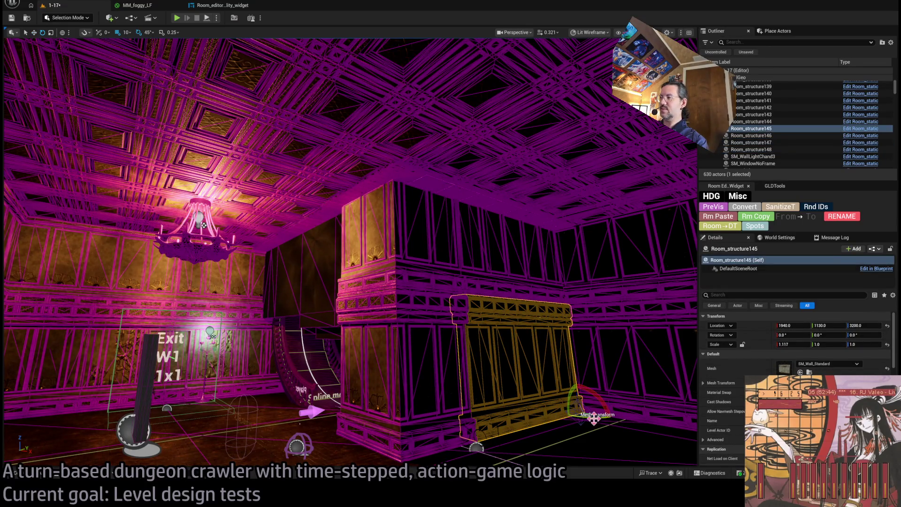
{"action": "left_click_drag", "start_coordinate": [594, 418], "coordinate": [624, 416], "text": "alt"}
{"action": "left_click_drag", "start_coordinate": [793, 345], "coordinate": [783, 345]}
{"action": "key", "text": "w"}
- Move the rotated wall to X 990, Y 860, remove the overlapping copy, and open the Mansion meshes
{"action": "scroll", "coordinate": [599, 417], "scroll_direction": "down", "scroll_amount": 5}
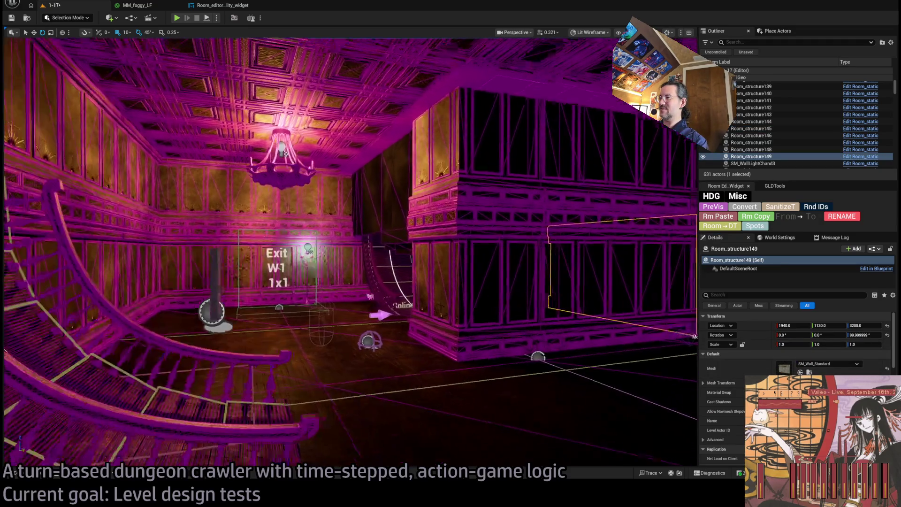
{"action": "mouse_move", "coordinate": [674, 331]}
{"action": "left_mouse_down"}
{"action": "mouse_move", "coordinate": [403, 357]}
{"action": "mouse_move", "coordinate": [445, 348]}
{"action": "left_mouse_up"}
{"action": "key", "text": "f"}
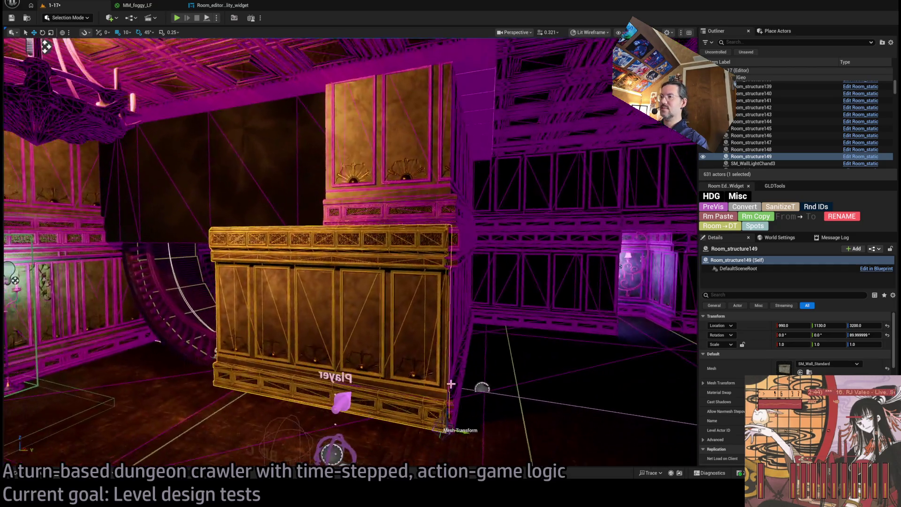
{"action": "mouse_move", "coordinate": [451, 384]}
{"action": "left_mouse_down"}
{"action": "mouse_move", "coordinate": [310, 378]}
{"action": "mouse_move", "coordinate": [334, 375]}
{"action": "left_mouse_up"}
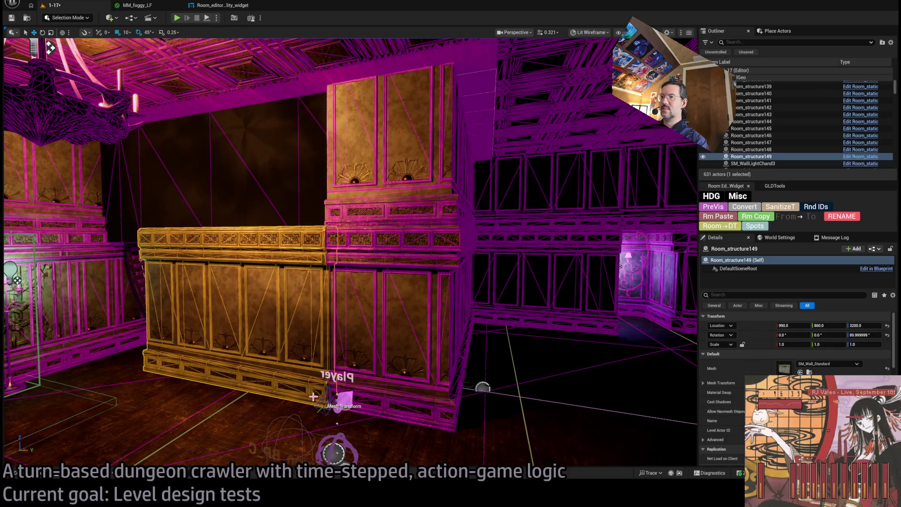
{"action": "key", "text": "f"}
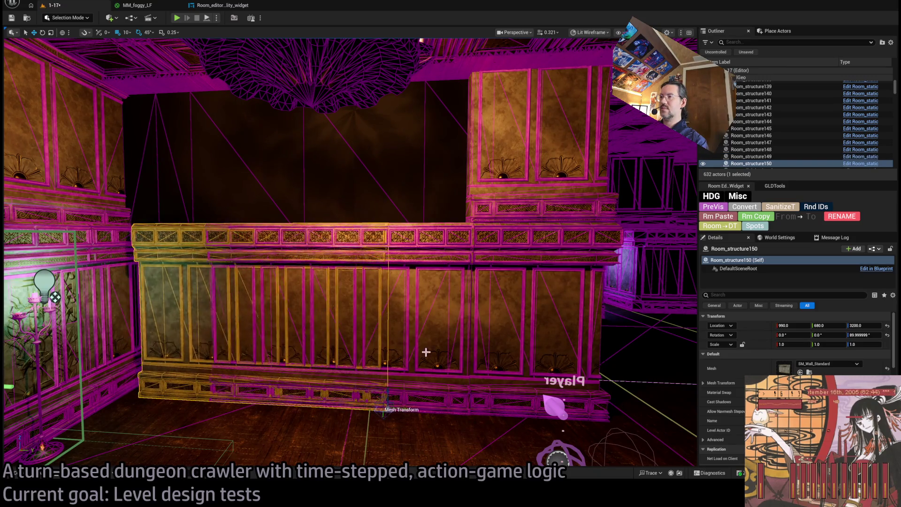
{"action": "key", "text": "ctrl+z"}
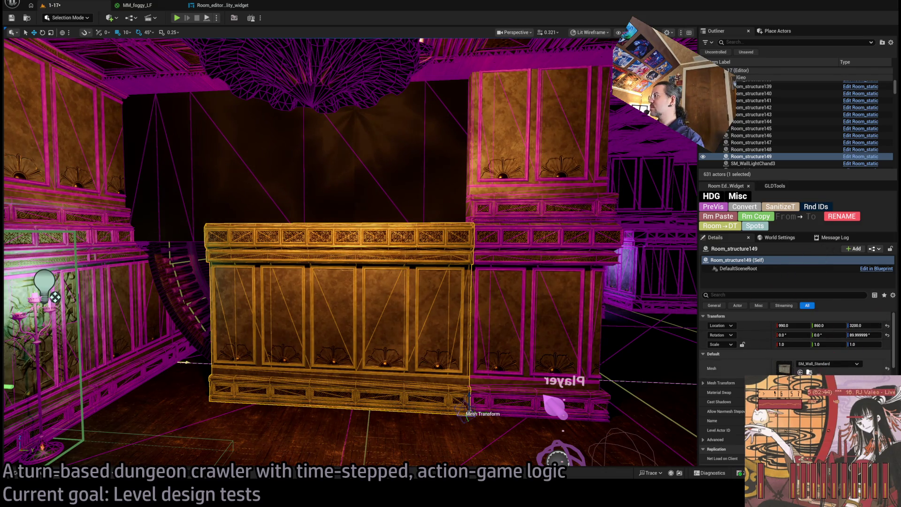
{"action": "key", "text": "ctrl+b"}
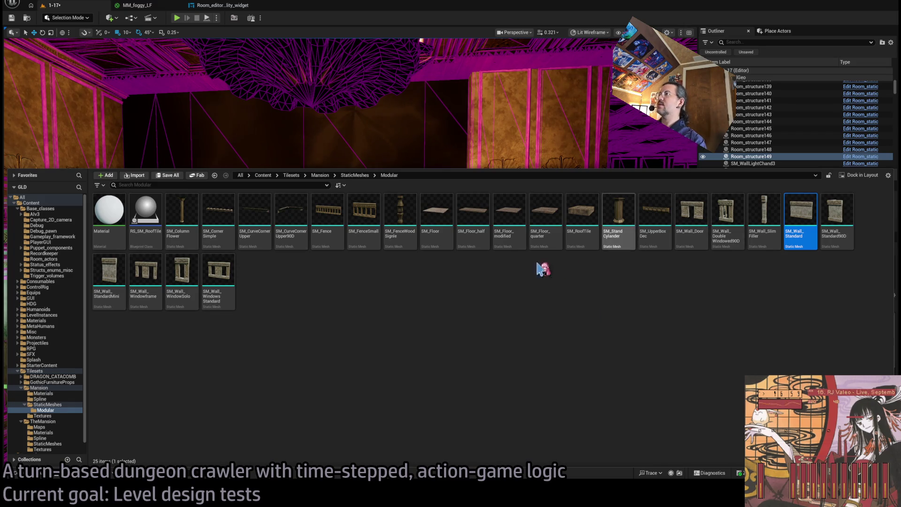
- Assign the SM_Wall_Door mesh to the selected side wall
{"action": "left_click", "coordinate": [692, 216]}
{"action": "key", "text": "ctrl+space"}
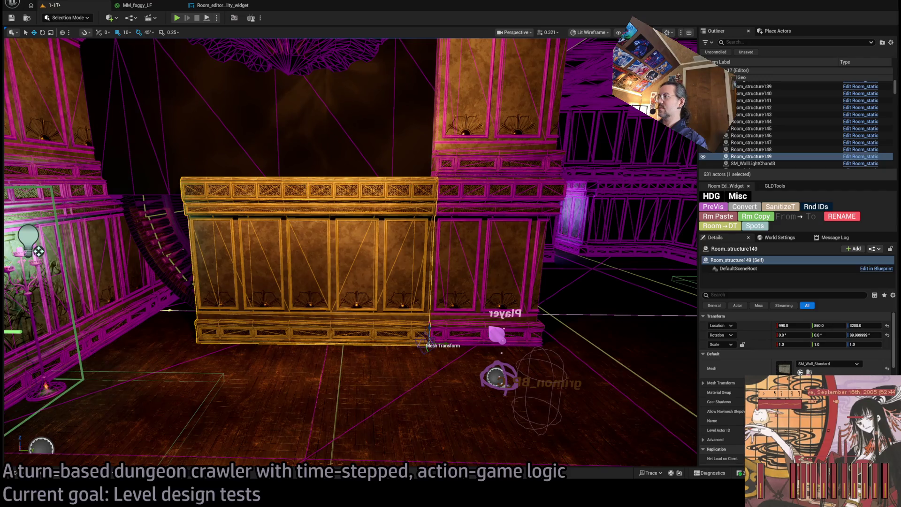
{"action": "scroll", "coordinate": [362, 311], "scroll_direction": "up", "scroll_amount": 6}
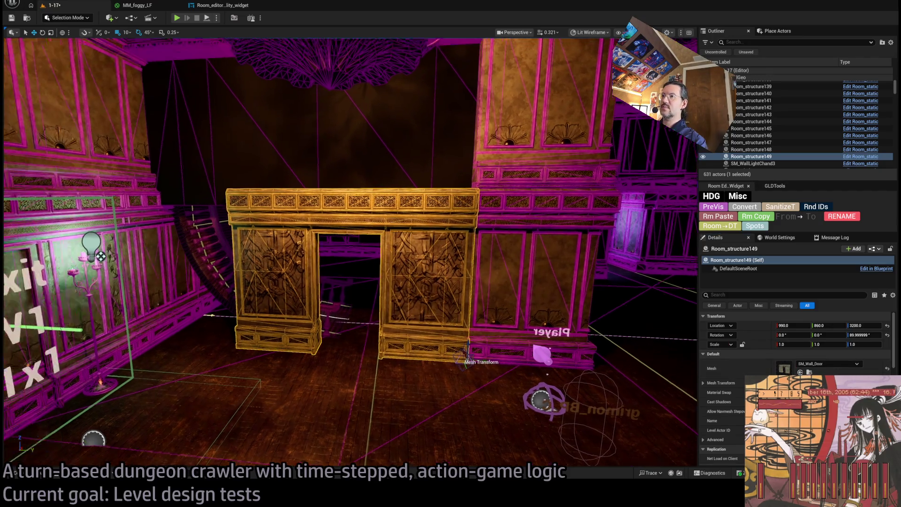
{"action": "key", "text": "s"}
{"action": "key", "text": "d"}
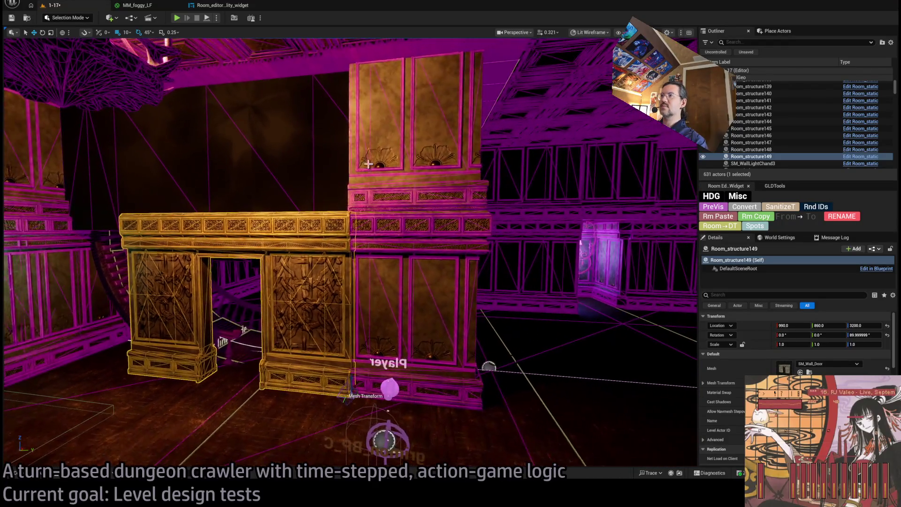
- Select walls Room_structure145 and Room_structure147 and inspect the new doorway framing
{"action": "left_click", "coordinate": [443, 322], "text": "ctrl"}
{"action": "left_click", "coordinate": [444, 323], "text": "ctrl"}
{"action": "key", "text": "f"}
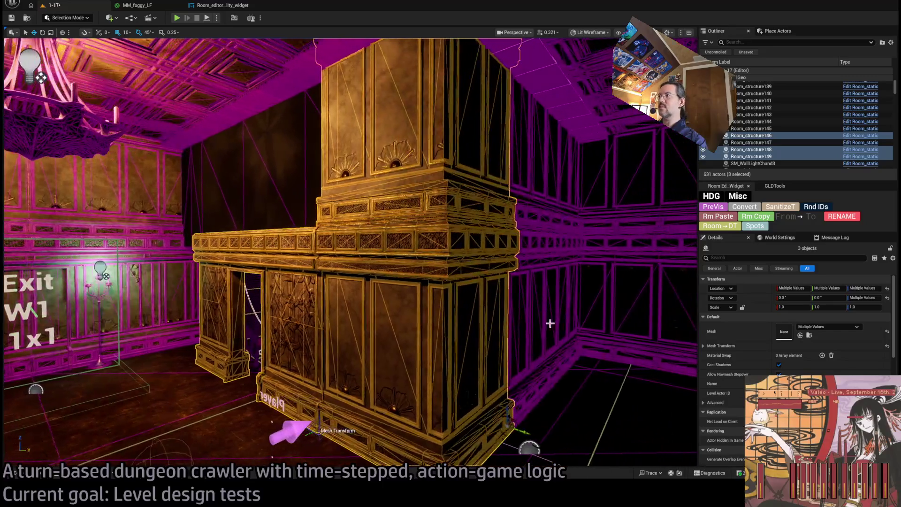
{"action": "left_click", "coordinate": [549, 249], "text": "ctrl"}
{"action": "left_click", "coordinate": [468, 297], "text": "ctrl"}
{"action": "key", "text": "f"}
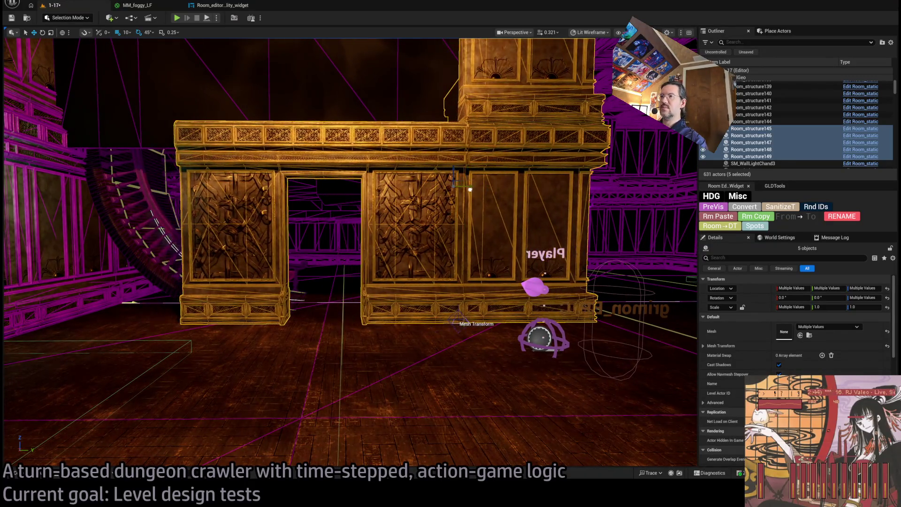
{"action": "scroll", "coordinate": [398, 232], "scroll_direction": "down", "scroll_amount": 8}
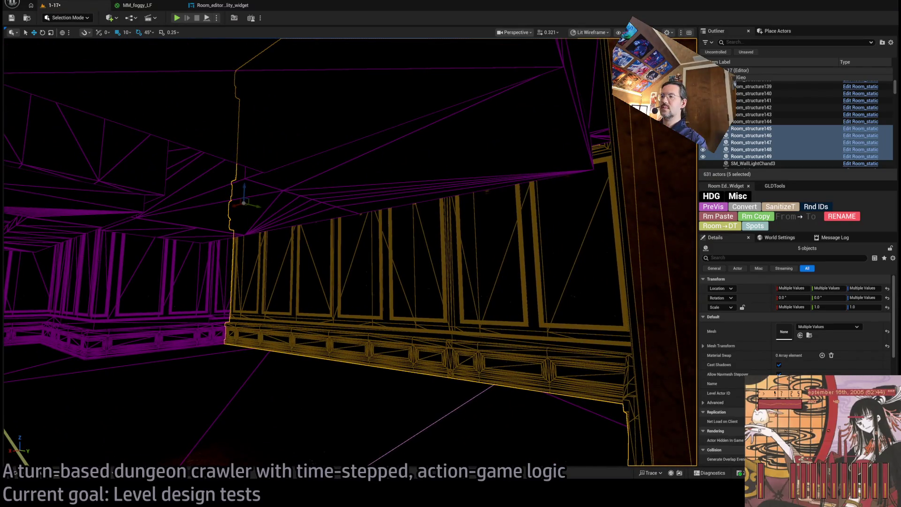
{"action": "double_click", "coordinate": [751, 128]}
- Create a rotated wall copy and, with 100-unit snapping, move it along Y to 580
{"action": "key", "text": "e"}
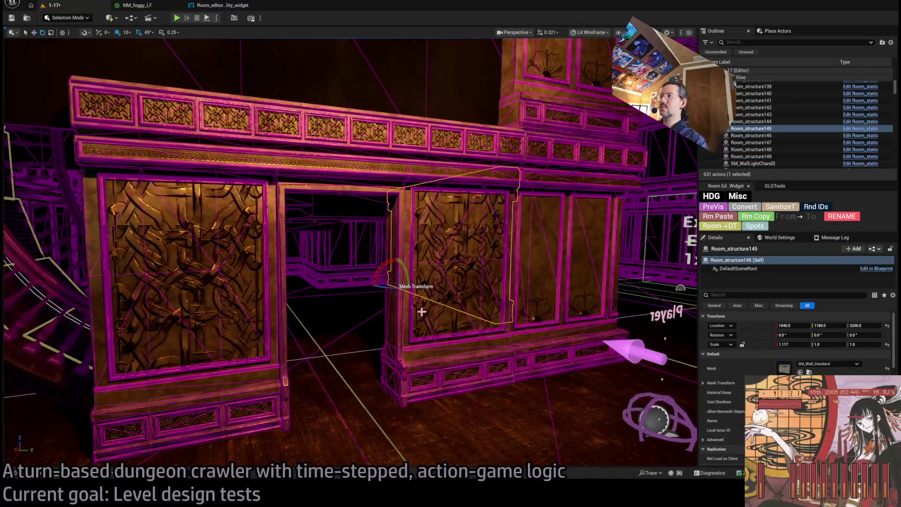
{"action": "left_click_drag", "start_coordinate": [402, 288], "coordinate": [420, 285]}
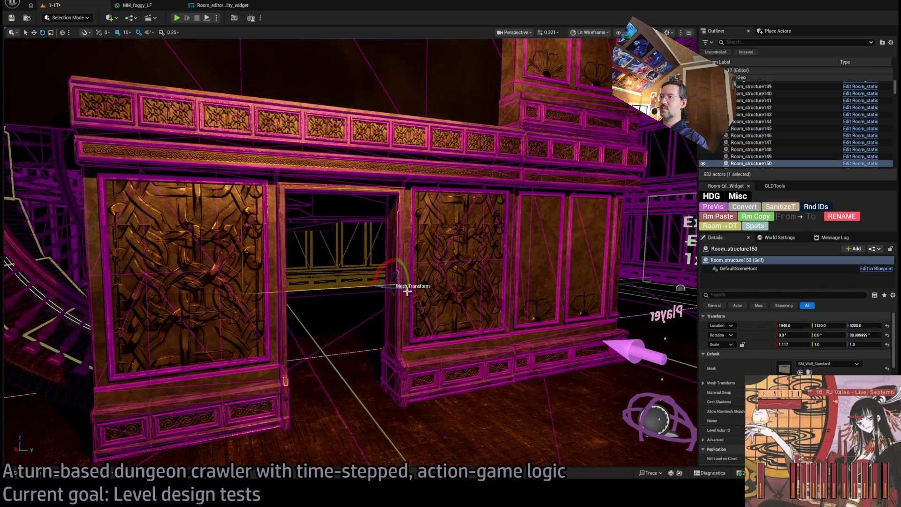
{"action": "key", "text": "ctrl+z"}
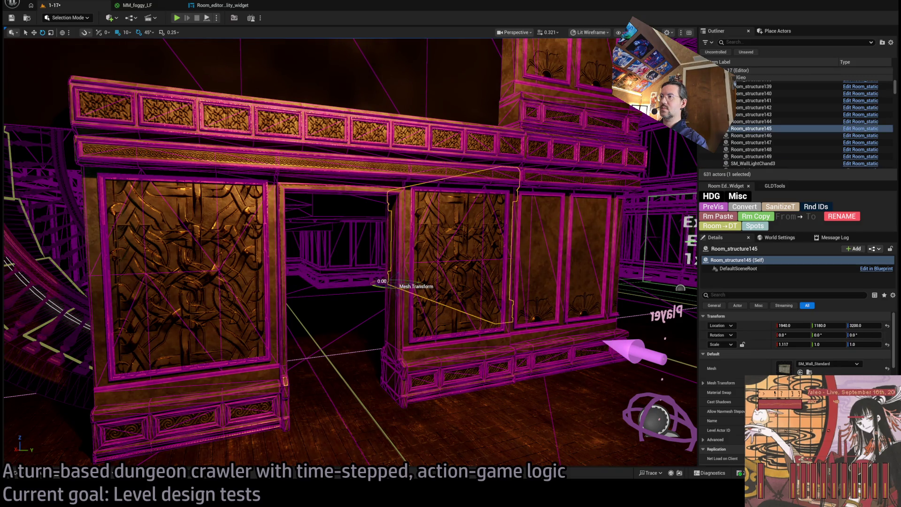
{"action": "key", "text": "ctrl+y"}
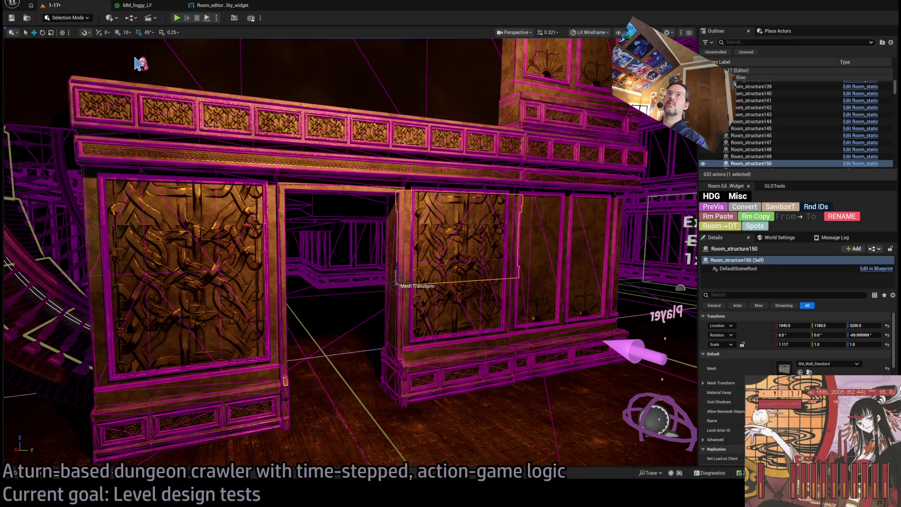
{"action": "key", "text": "bracketright"}
{"action": "key", "text": "bracketright"}
{"action": "left_click_drag", "start_coordinate": [407, 284], "coordinate": [282, 296]}
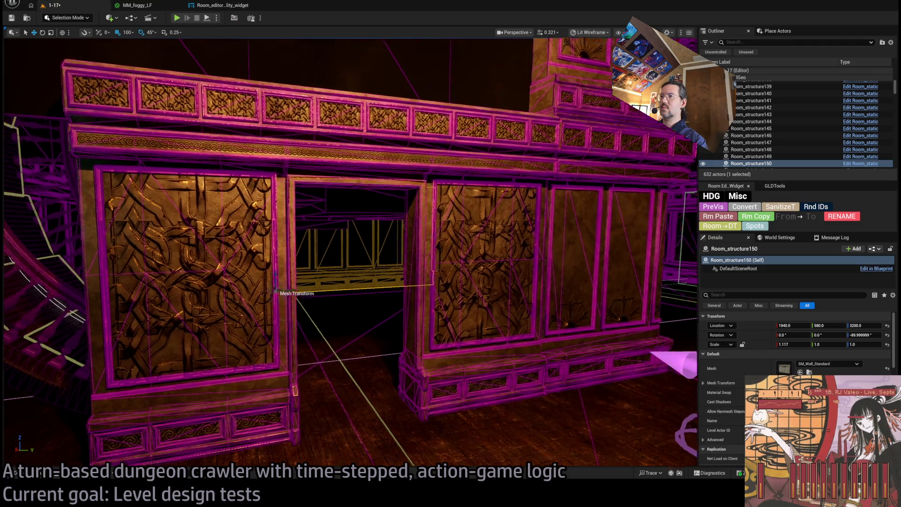
- Slide the ornate wall closer along X, leaving a doorway gap
{"action": "scroll", "coordinate": [276, 293], "scroll_direction": "up", "scroll_amount": 5}
{"action": "mouse_move", "coordinate": [276, 293]}
{"action": "left_mouse_down"}
{"action": "mouse_move", "coordinate": [266, 342]}
{"action": "mouse_move", "coordinate": [193, 339]}
{"action": "left_mouse_up"}
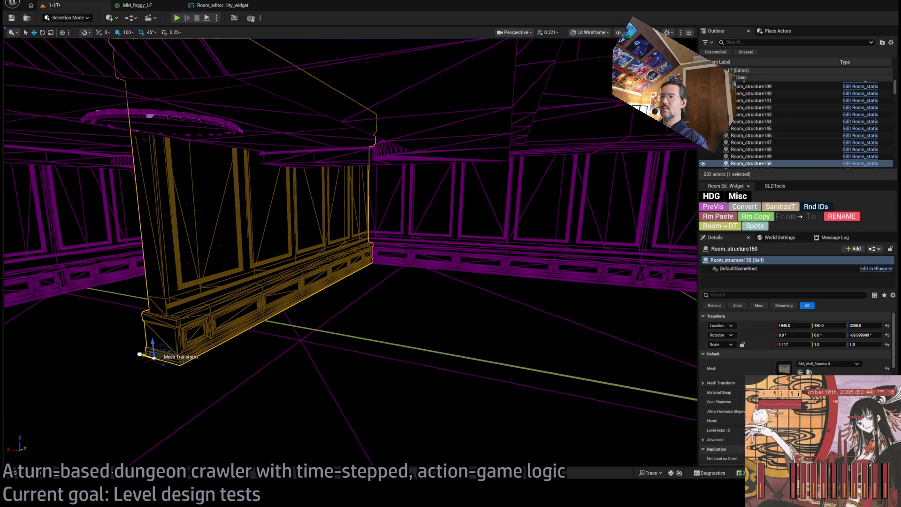
{"action": "left_click_drag", "start_coordinate": [141, 354], "coordinate": [492, 432]}
{"action": "key", "text": "f"}
{"action": "mouse_move", "coordinate": [349, 332]}
{"action": "left_mouse_down"}
{"action": "mouse_move", "coordinate": [357, 301]}
{"action": "mouse_move", "coordinate": [345, 336]}
{"action": "mouse_move", "coordinate": [399, 300]}
{"action": "mouse_move", "coordinate": [440, 255]}
{"action": "mouse_move", "coordinate": [376, 265]}
{"action": "mouse_move", "coordinate": [385, 288]}
{"action": "mouse_move", "coordinate": [347, 313]}
{"action": "mouse_move", "coordinate": [344, 296]}
{"action": "mouse_move", "coordinate": [302, 286]}
{"action": "mouse_move", "coordinate": [186, 284]}
{"action": "left_mouse_up"}
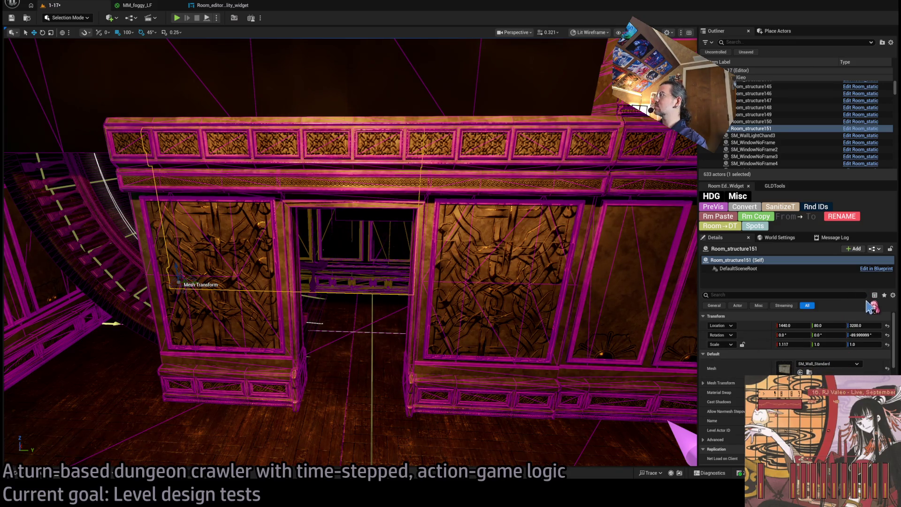
- Swap the wall's mesh to SM_Wall_StandardMini and slide it 200 units along Y
{"action": "left_click_drag", "start_coordinate": [686, 312], "coordinate": [678, 277]}
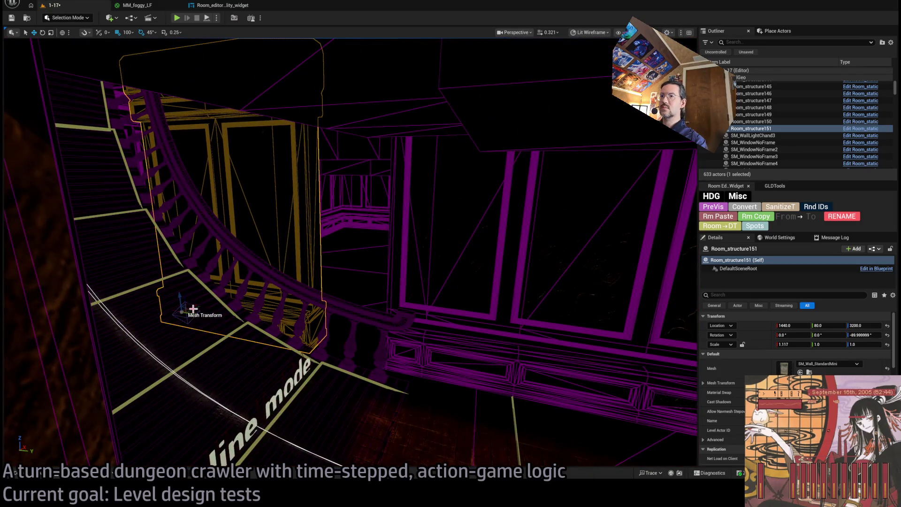
{"action": "left_click_drag", "start_coordinate": [184, 311], "coordinate": [259, 323]}
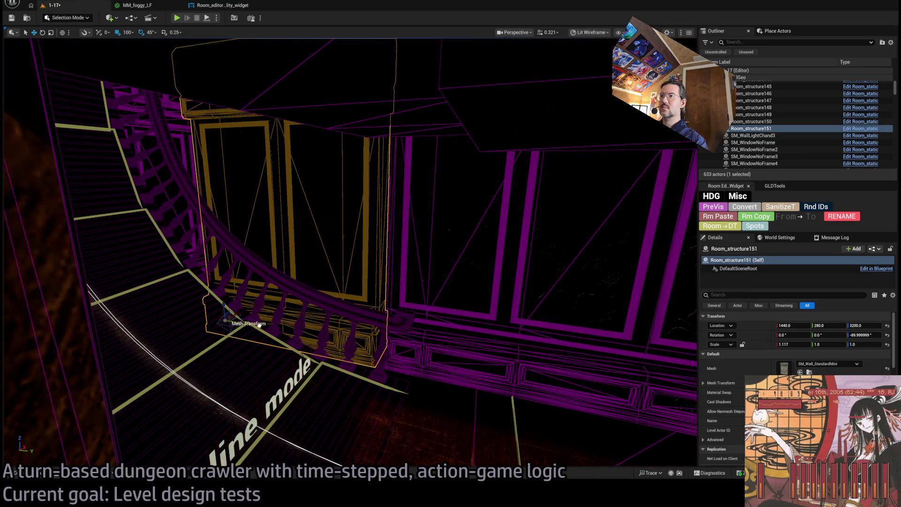
{"action": "scroll", "coordinate": [350, 252], "scroll_direction": "up", "scroll_amount": 6}
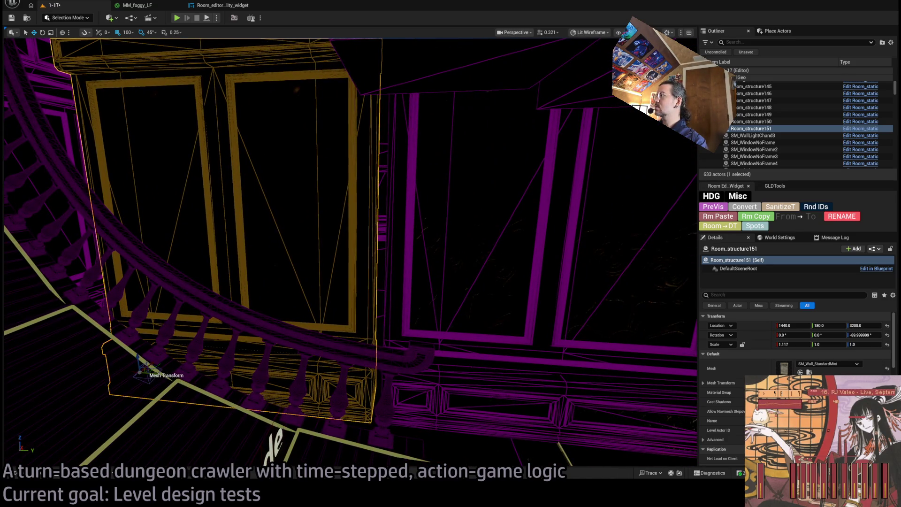
- Set narrow wall Room_structure151 to Y 230 and shift it with the centre wall
{"action": "left_click", "coordinate": [508, 331]}
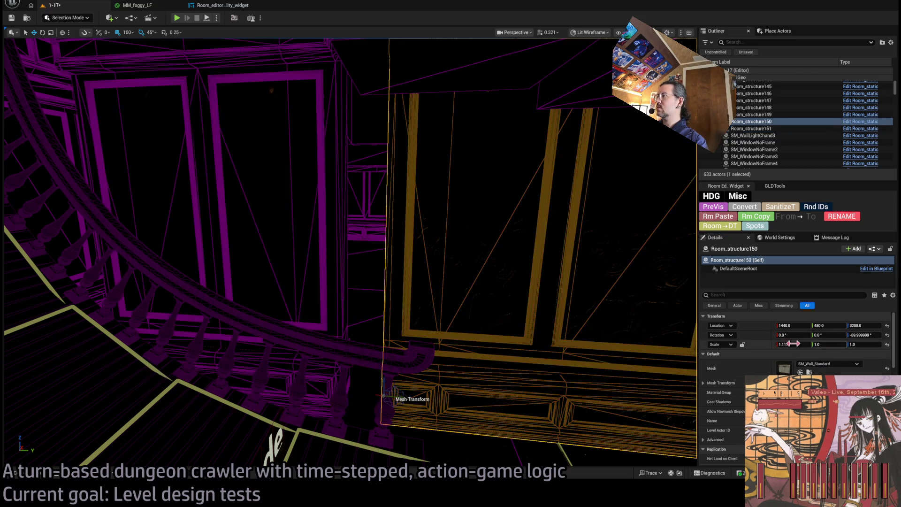
{"action": "key", "text": "f"}
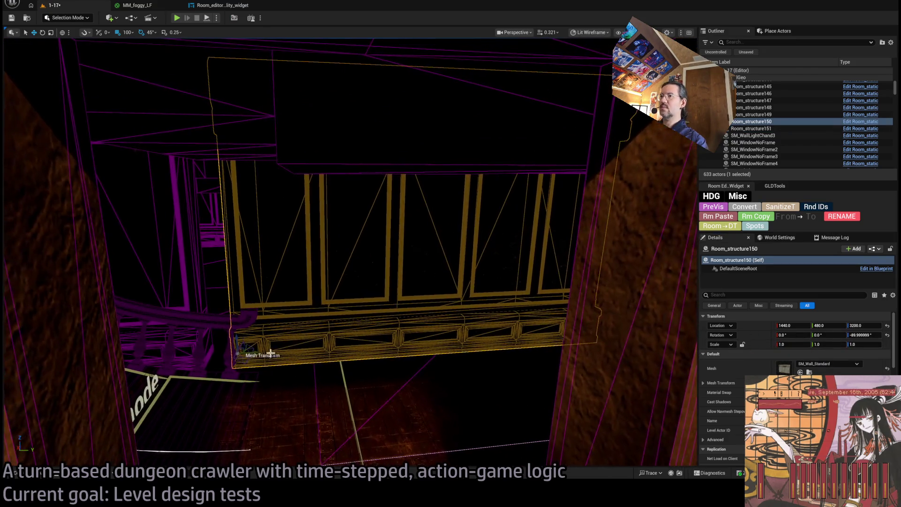
{"action": "left_click", "coordinate": [155, 297]}
{"action": "key", "text": "f"}
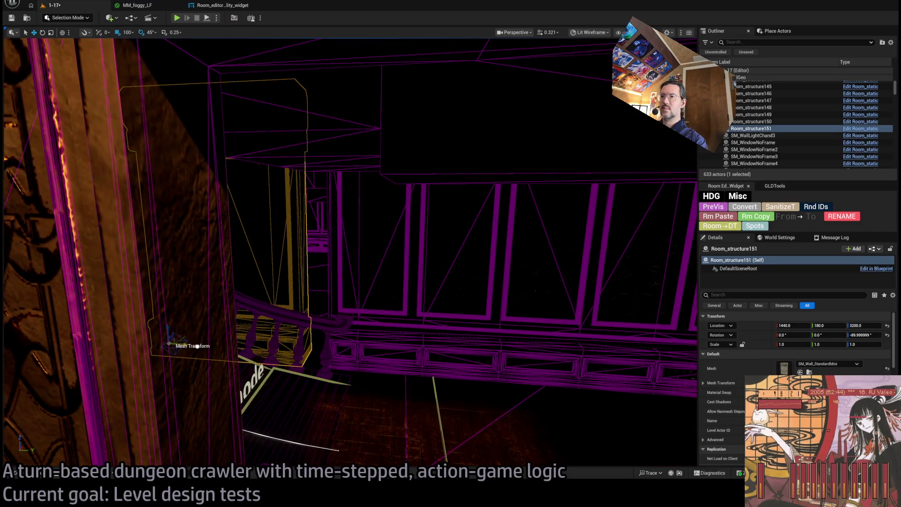
{"action": "left_click_drag", "start_coordinate": [197, 345], "coordinate": [221, 345]}
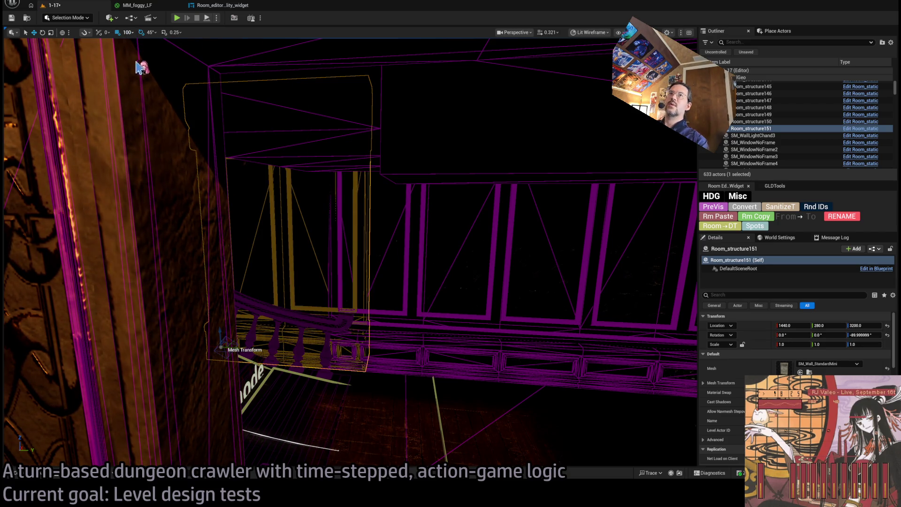
{"action": "mouse_move", "coordinate": [230, 350]}
{"action": "left_mouse_down"}
{"action": "mouse_move", "coordinate": [212, 348]}
{"action": "mouse_move", "coordinate": [200, 418]}
{"action": "mouse_move", "coordinate": [336, 326]}
{"action": "mouse_move", "coordinate": [312, 282]}
{"action": "left_mouse_up"}
{"action": "left_click", "coordinate": [312, 303], "text": "ctrl"}
{"action": "left_click_drag", "start_coordinate": [225, 333], "coordinate": [225, 371]}
{"action": "mouse_move", "coordinate": [225, 333]}
{"action": "left_mouse_down"}
{"action": "mouse_move", "coordinate": [290, 319]}
{"action": "mouse_move", "coordinate": [289, 286]}
{"action": "mouse_move", "coordinate": [290, 357]}
{"action": "left_mouse_up"}
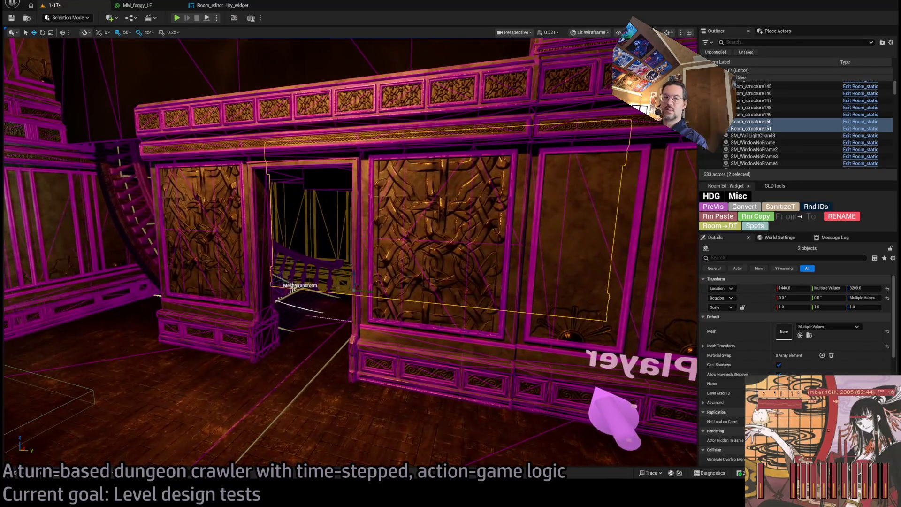
- Duplicate the narrow mini panel twice, turning the second copy 180° against the side wall
{"action": "left_click", "coordinate": [355, 292]}
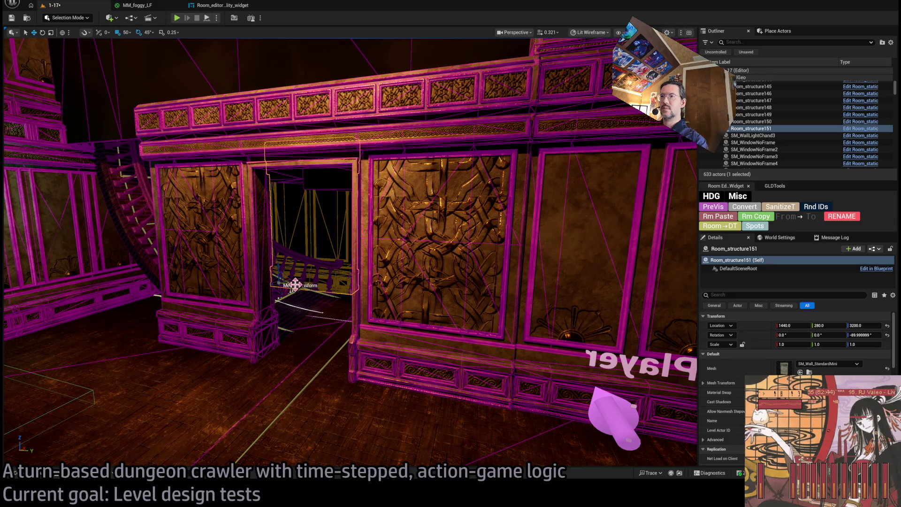
{"action": "left_click_drag", "start_coordinate": [295, 285], "coordinate": [264, 286], "text": "alt"}
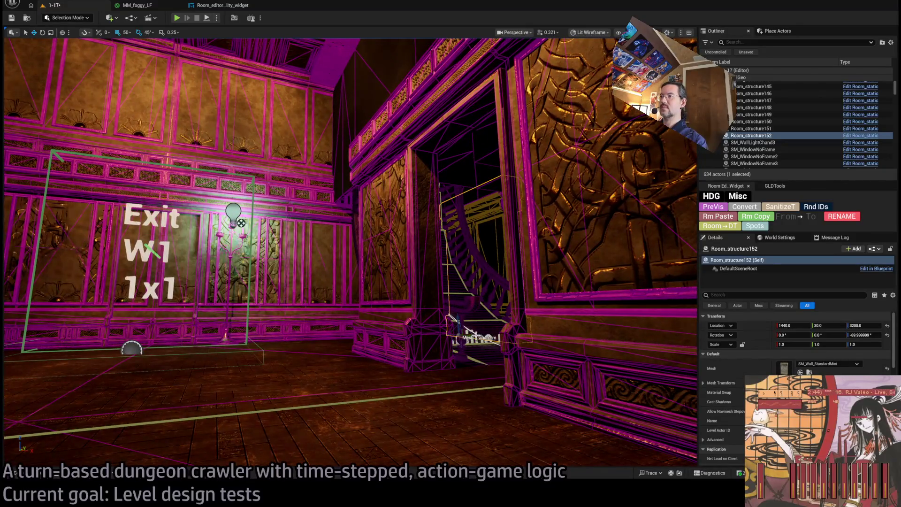
{"action": "mouse_move", "coordinate": [472, 335]}
{"action": "left_mouse_down"}
{"action": "mouse_move", "coordinate": [295, 336]}
{"action": "mouse_move", "coordinate": [351, 336]}
{"action": "mouse_move", "coordinate": [344, 305]}
{"action": "left_mouse_up"}
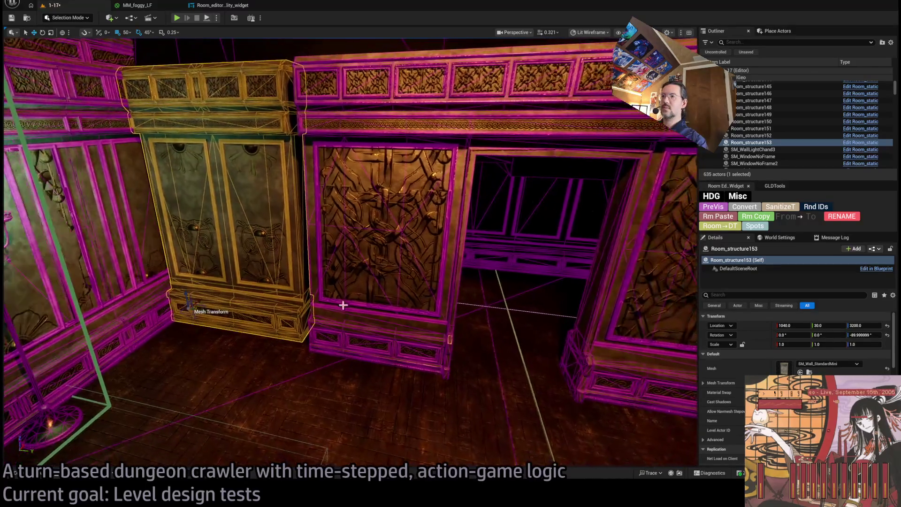
{"action": "key", "text": "e"}
{"action": "left_click_drag", "start_coordinate": [201, 316], "coordinate": [244, 276]}
{"action": "mouse_move", "coordinate": [198, 308]}
{"action": "left_mouse_down"}
{"action": "mouse_move", "coordinate": [325, 339]}
{"action": "mouse_move", "coordinate": [323, 347]}
{"action": "left_mouse_up"}
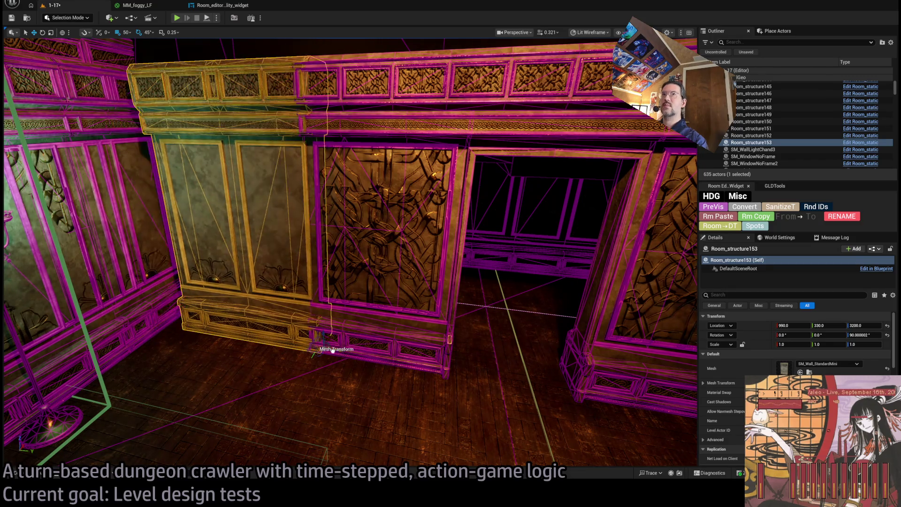
- With 10-unit snapping, nudge the turned panel 30 units along Y and widen it to about 1.139
{"action": "key", "text": "bracketleft"}
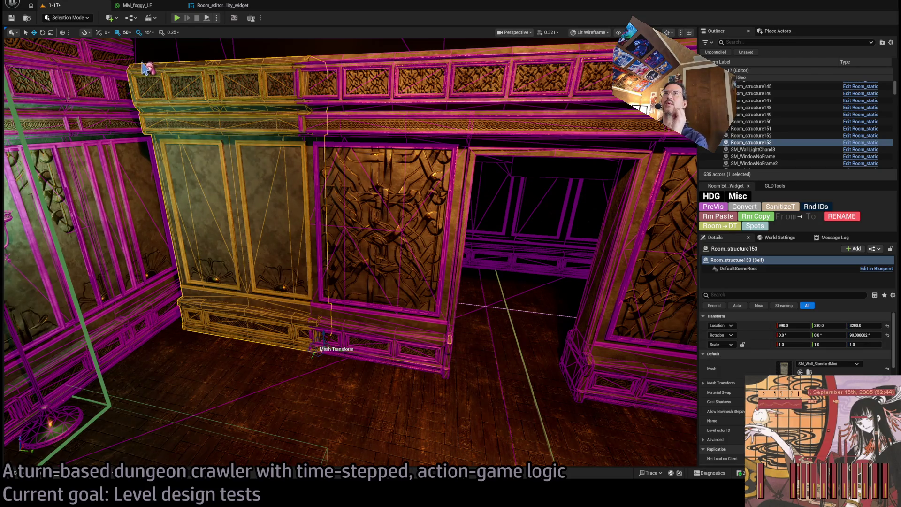
{"action": "mouse_move", "coordinate": [336, 349]}
{"action": "left_mouse_down"}
{"action": "mouse_move", "coordinate": [316, 346]}
{"action": "mouse_move", "coordinate": [326, 348]}
{"action": "left_mouse_up"}
{"action": "scroll", "coordinate": [326, 348], "scroll_direction": "up", "scroll_amount": 8}
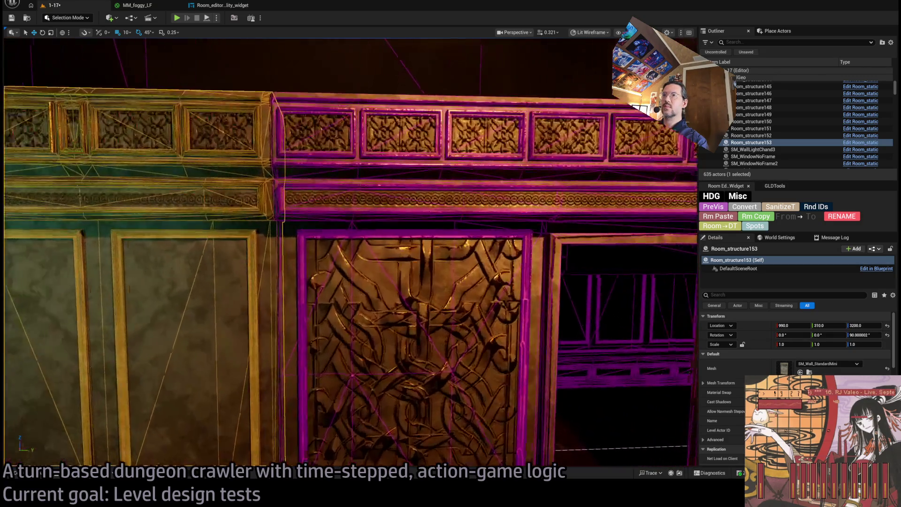
{"action": "scroll", "coordinate": [326, 347], "scroll_direction": "down", "scroll_amount": 8}
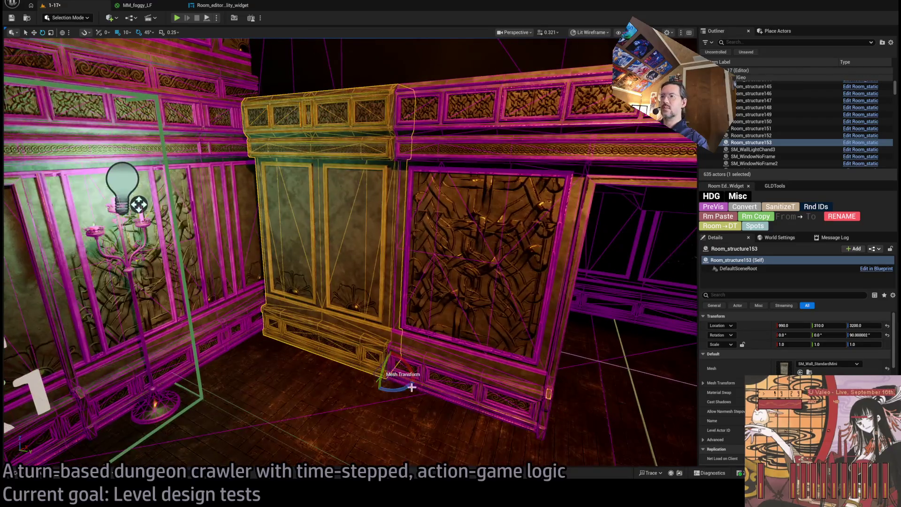
{"action": "left_click_drag", "start_coordinate": [404, 378], "coordinate": [388, 378]}
{"action": "scroll", "coordinate": [388, 378], "scroll_direction": "down", "scroll_amount": 6}
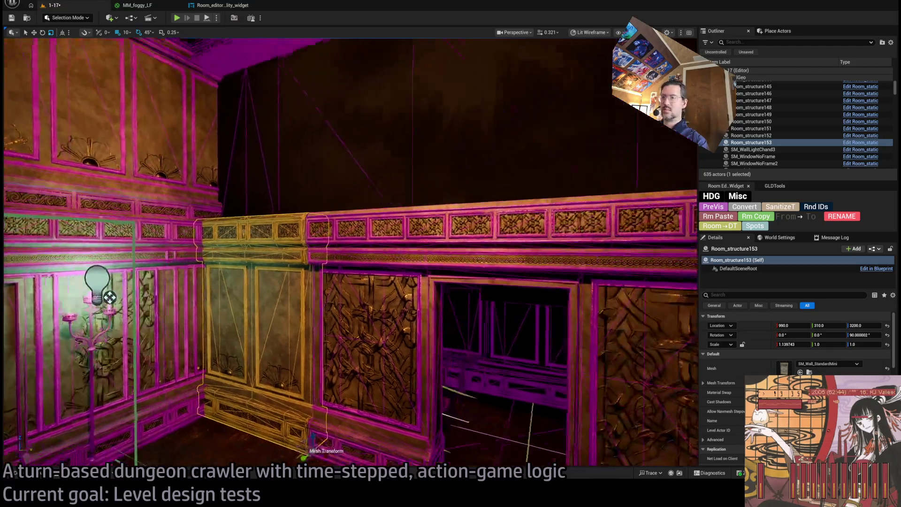
- Duplicate ceiling tile RS_SM_RoofTile28 and lower the copy over the doorway
{"action": "key", "text": "w"}
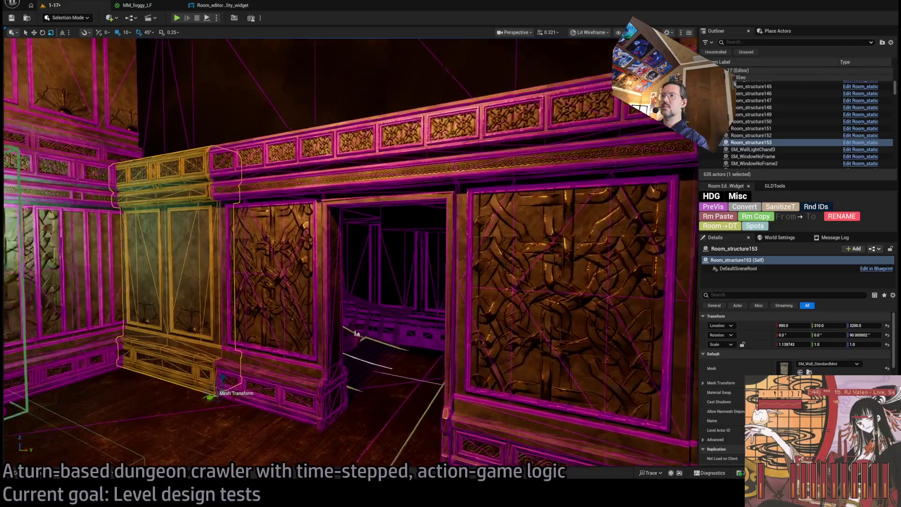
{"action": "key", "text": "s"}
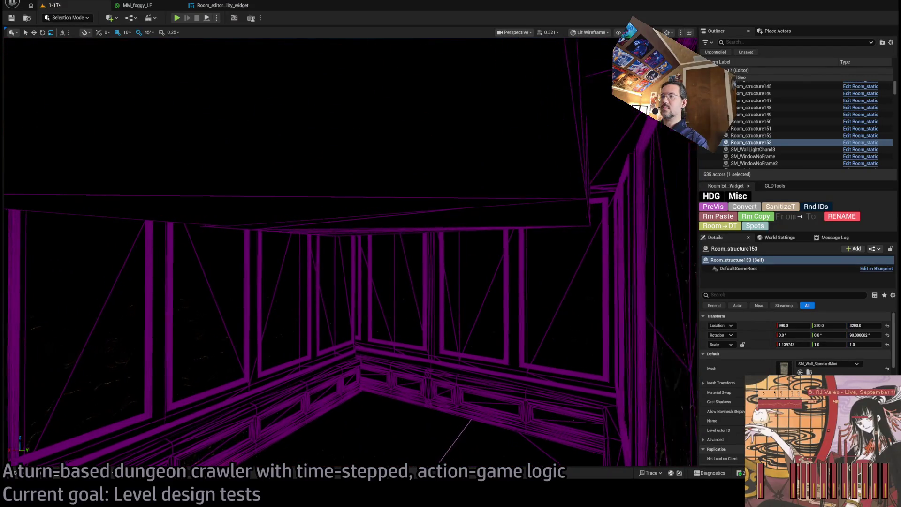
{"action": "key", "text": "w"}
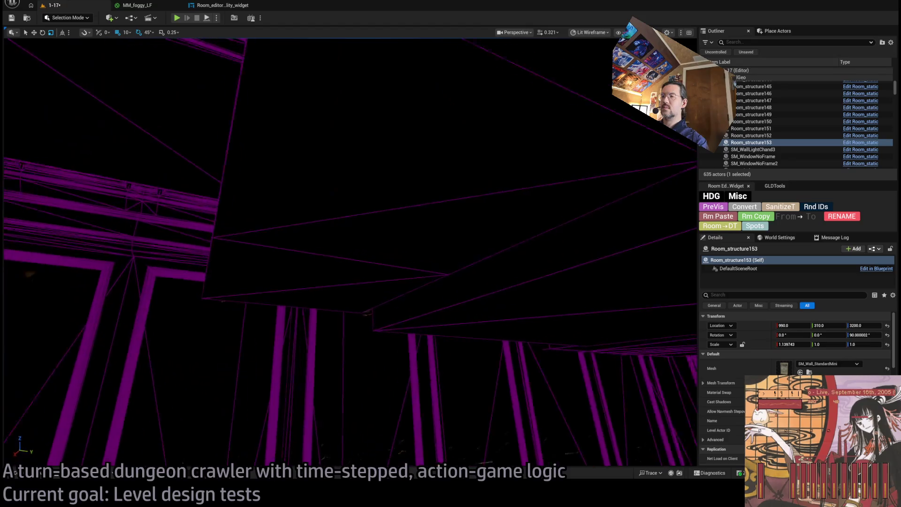
{"action": "key", "text": "w"}
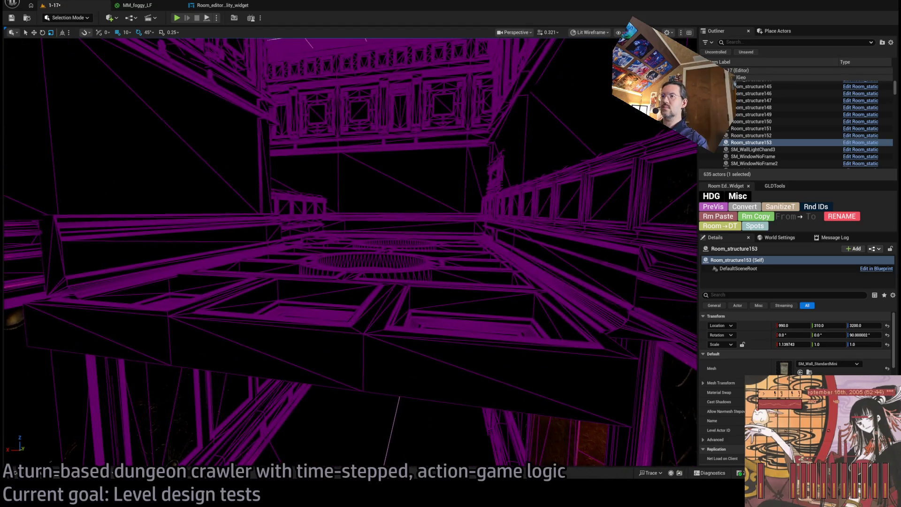
{"action": "key", "text": "w"}
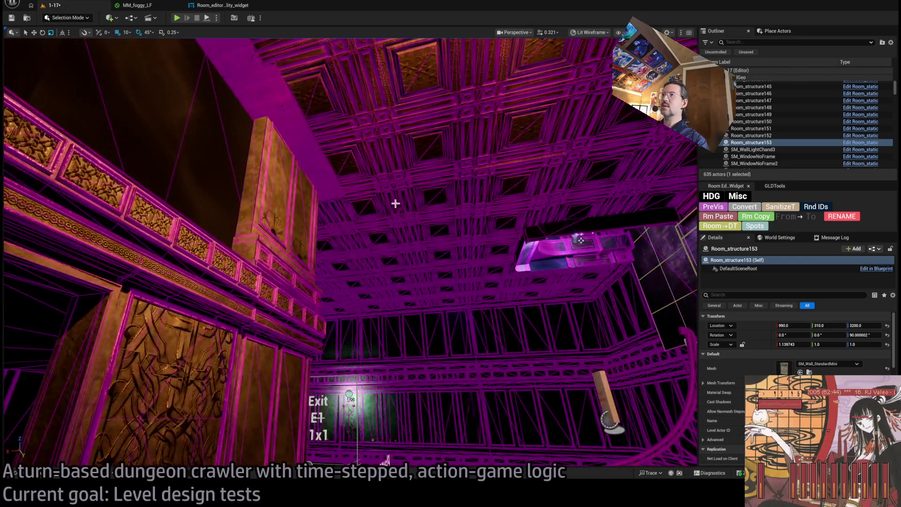
{"action": "left_click", "coordinate": [435, 245]}
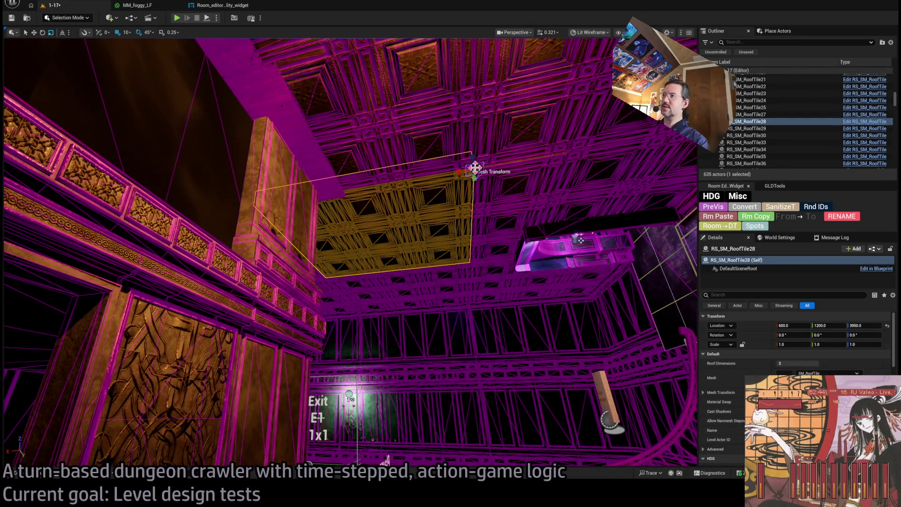
{"action": "left_click_drag", "start_coordinate": [473, 158], "coordinate": [461, 337], "text": "alt"}
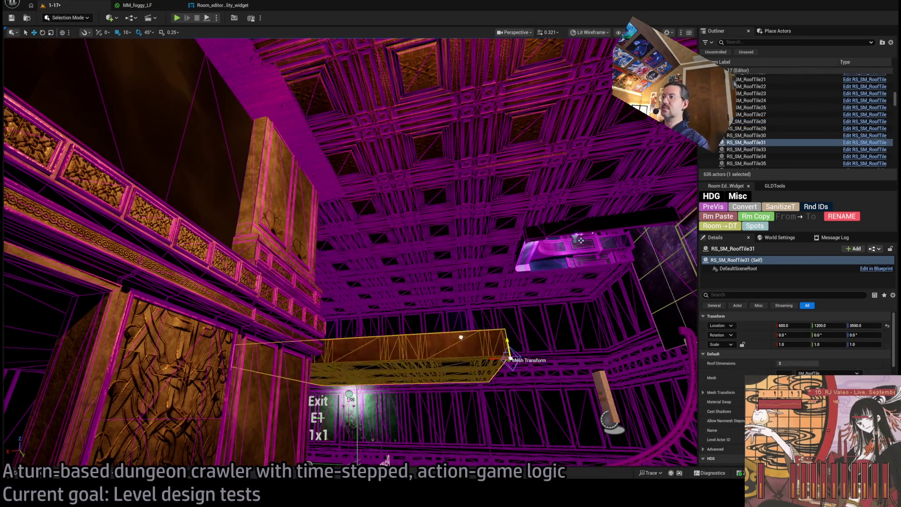
{"action": "left_click_drag", "start_coordinate": [460, 378], "coordinate": [692, 337]}
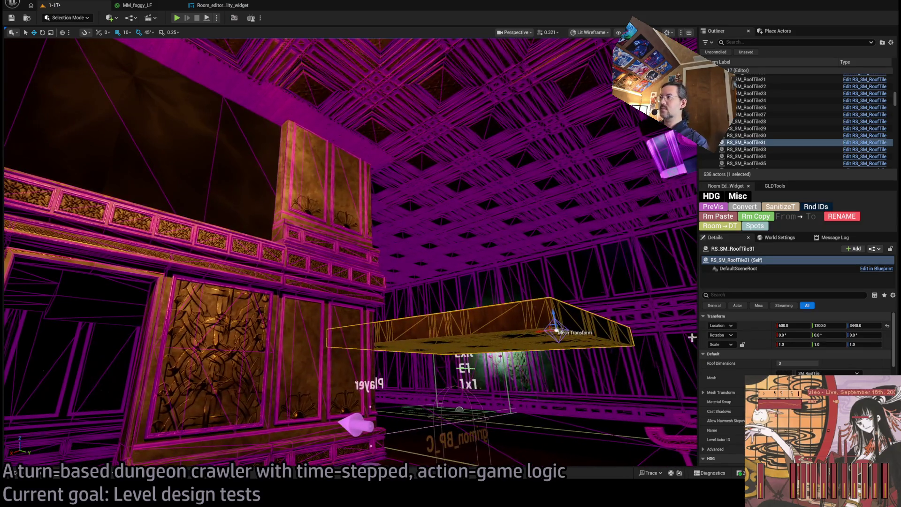
- Raise the new ceiling tile slightly, to about Z 3470
{"action": "left_click_drag", "start_coordinate": [544, 282], "coordinate": [544, 329]}
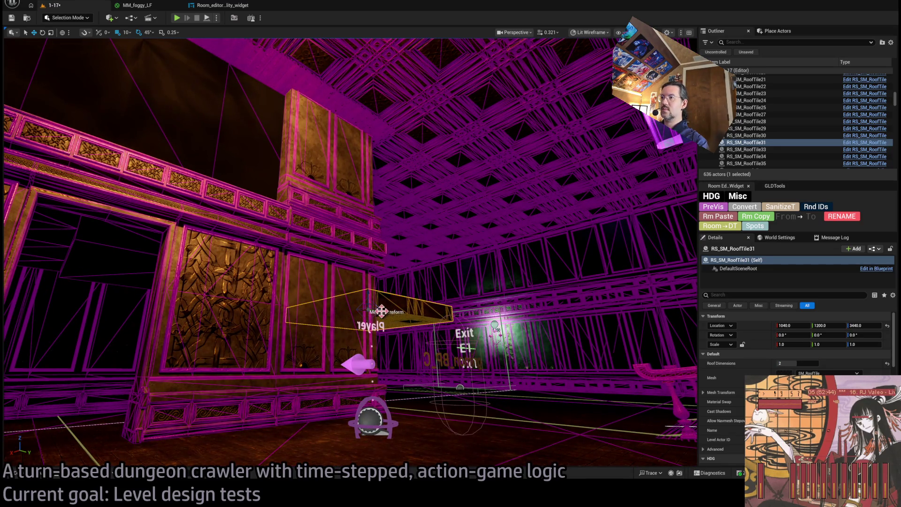
{"action": "key", "text": "f"}
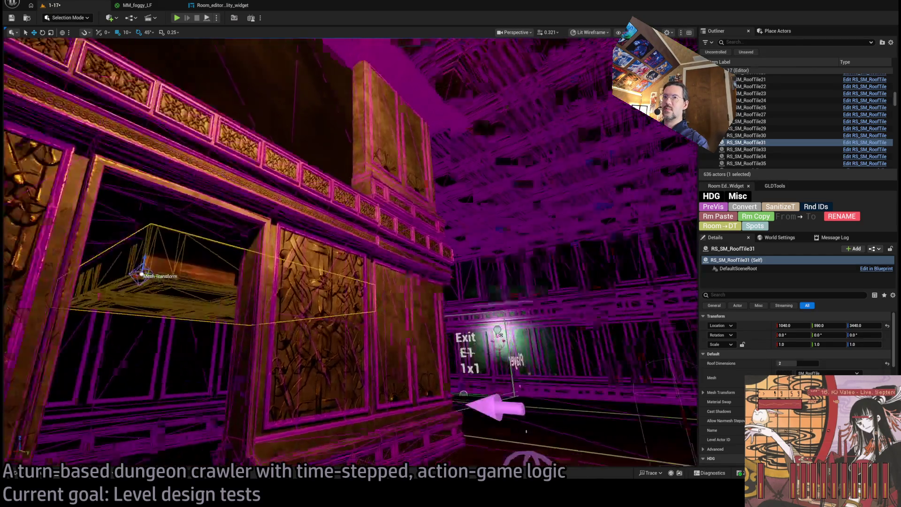
{"action": "scroll", "coordinate": [486, 269], "scroll_direction": "down", "scroll_amount": 3}
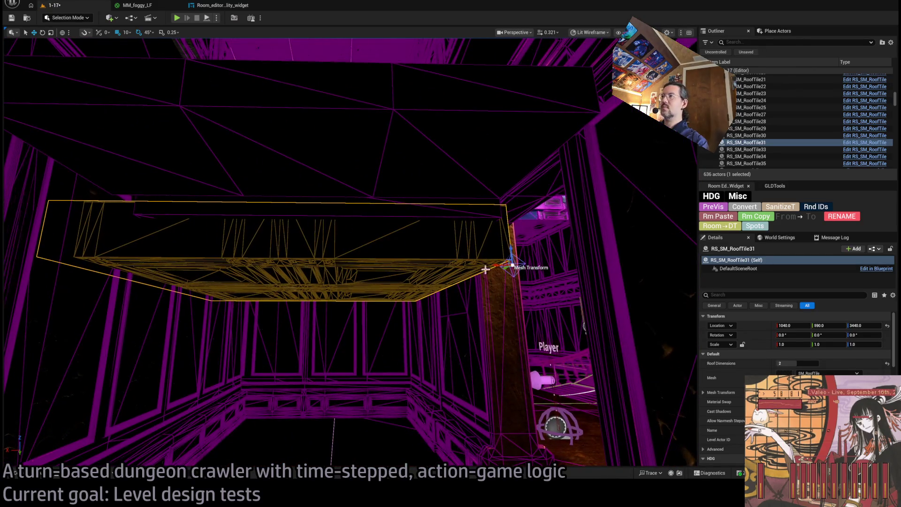
{"action": "mouse_move", "coordinate": [512, 255]}
{"action": "left_mouse_down"}
{"action": "mouse_move", "coordinate": [501, 203]}
{"action": "mouse_move", "coordinate": [507, 226]}
{"action": "left_mouse_up"}
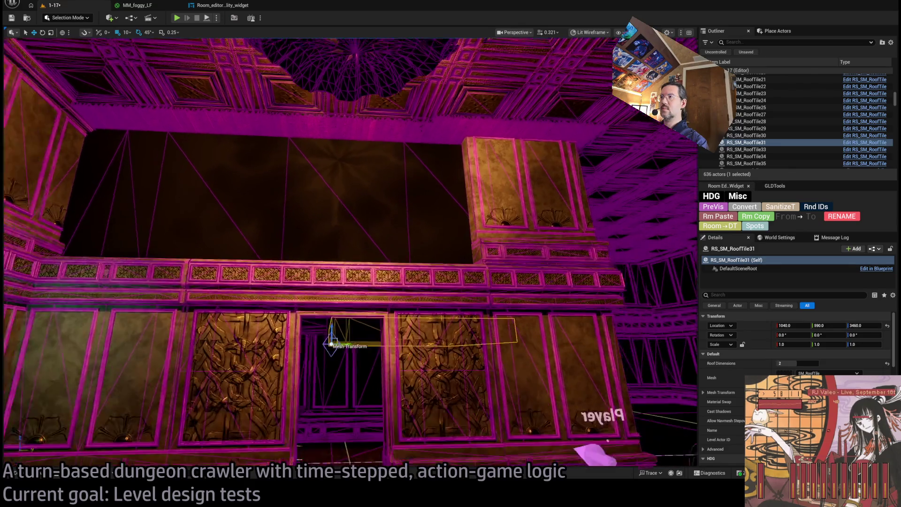
{"action": "scroll", "coordinate": [327, 213], "scroll_direction": "down", "scroll_amount": 3}
- Select the doorway's surrounding wall pieces and focus on the right pillar
{"action": "left_click", "coordinate": [477, 298]}
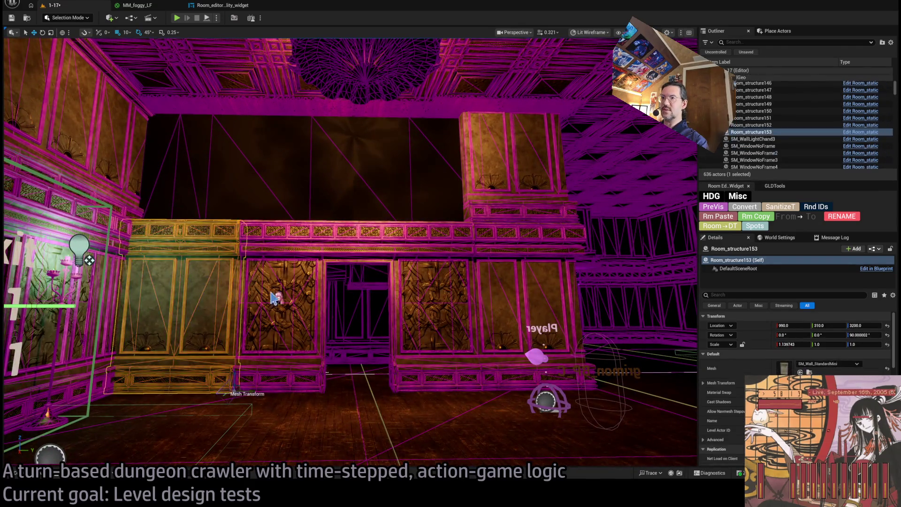
{"action": "left_click", "coordinate": [312, 301]}
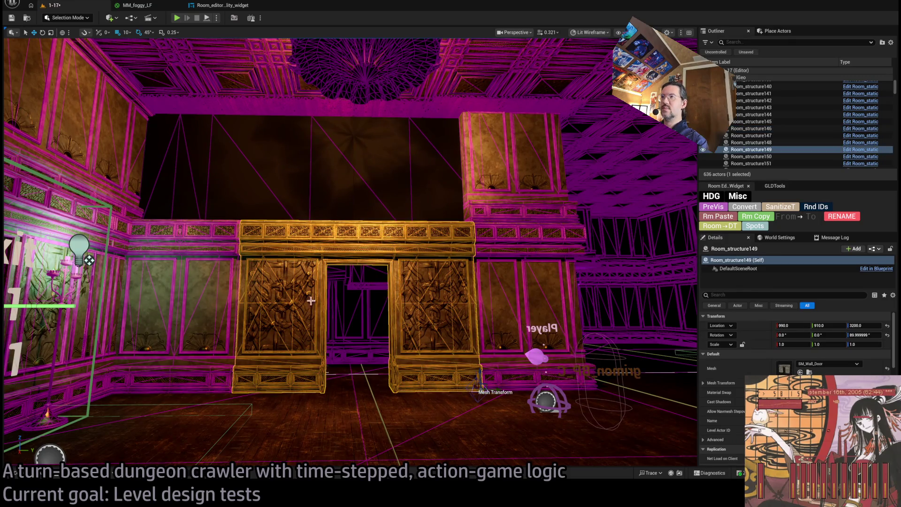
{"action": "left_click", "coordinate": [184, 283]}
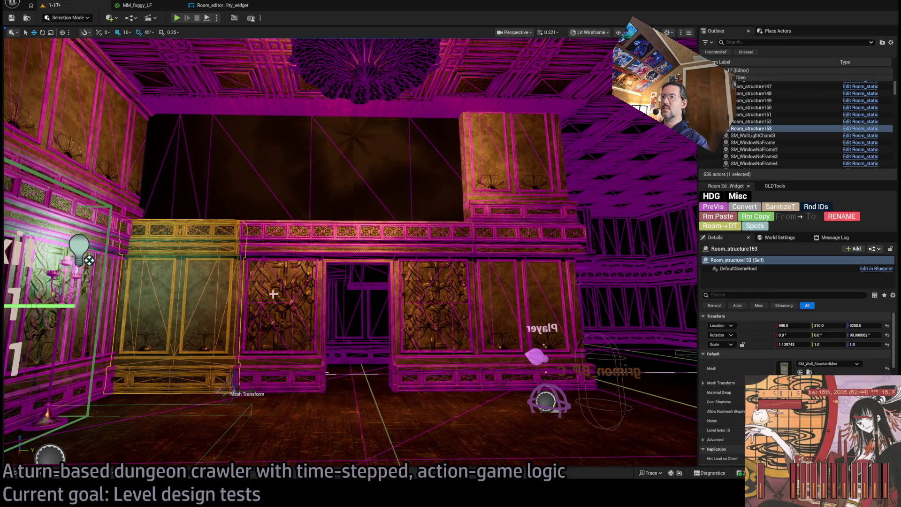
{"action": "left_click", "coordinate": [467, 199]}
{"action": "left_click", "coordinate": [467, 300]}
{"action": "key", "text": "f"}
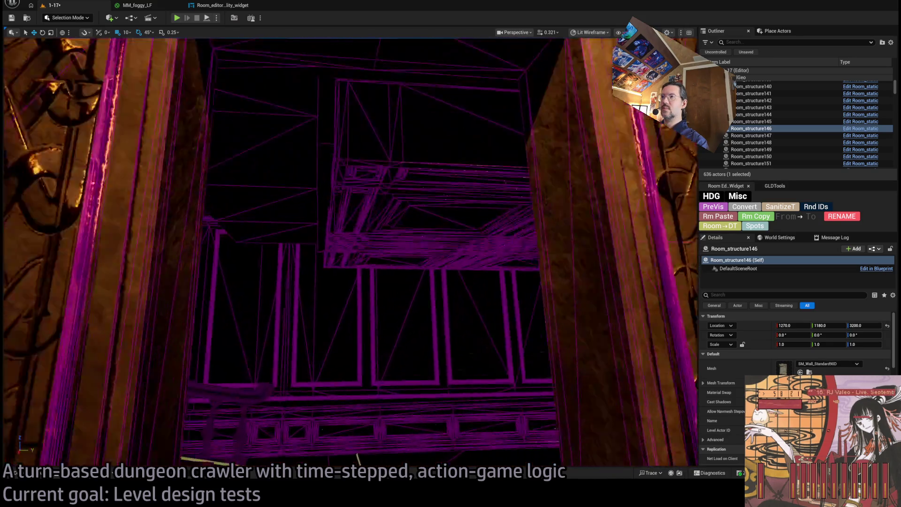
- Switch the viewport to Unlit shading while viewing the ornate doorway wall
{"action": "left_click_drag", "start_coordinate": [349, 235], "coordinate": [349, 310]}
{"action": "left_click_drag", "start_coordinate": [535, 242], "coordinate": [535, 220]}
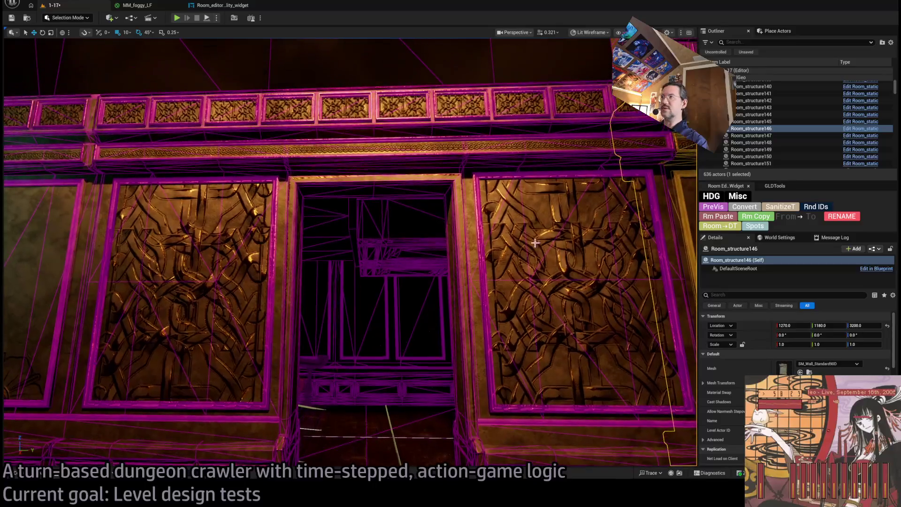
{"action": "key", "text": "alt+3"}
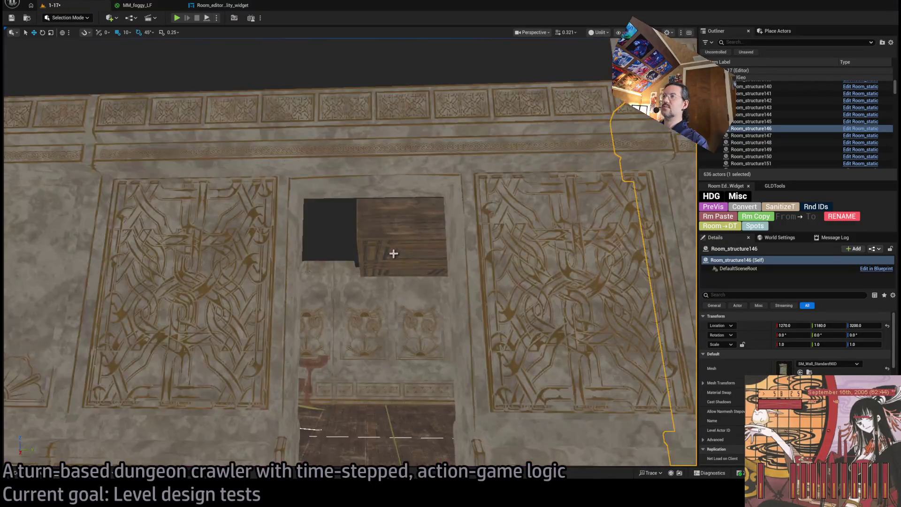
- Select the ceiling tile inside the doorway and nudge it slightly along X
{"action": "left_click", "coordinate": [332, 238]}
{"action": "scroll", "coordinate": [332, 227], "scroll_direction": "down", "scroll_amount": 3}
{"action": "scroll", "coordinate": [384, 236], "scroll_direction": "up", "scroll_amount": 4}
{"action": "scroll", "coordinate": [384, 235], "scroll_direction": "up", "scroll_amount": 1}
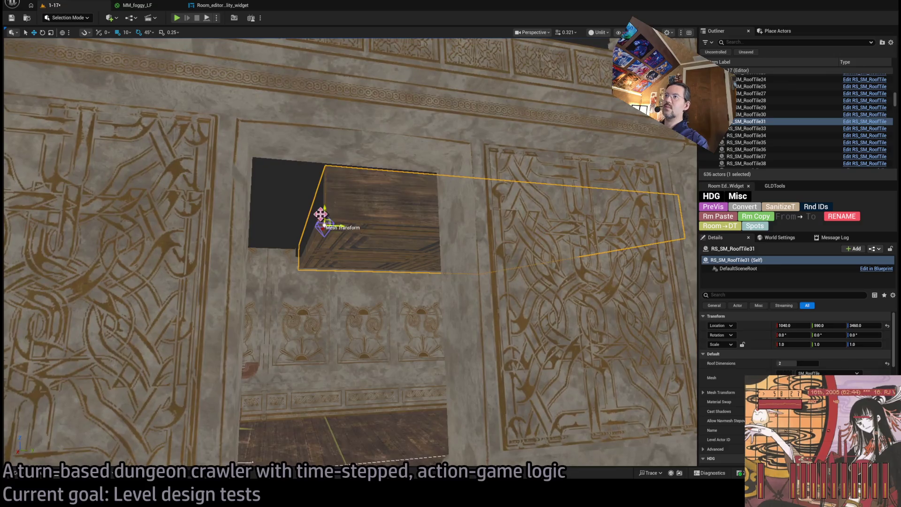
{"action": "mouse_move", "coordinate": [355, 223]}
{"action": "left_mouse_down"}
{"action": "mouse_move", "coordinate": [348, 220]}
{"action": "mouse_move", "coordinate": [375, 223]}
{"action": "left_mouse_up"}
{"action": "mouse_move", "coordinate": [520, 205]}
{"action": "left_mouse_down"}
{"action": "mouse_move", "coordinate": [483, 214]}
{"action": "mouse_move", "coordinate": [499, 207]}
{"action": "left_mouse_up"}
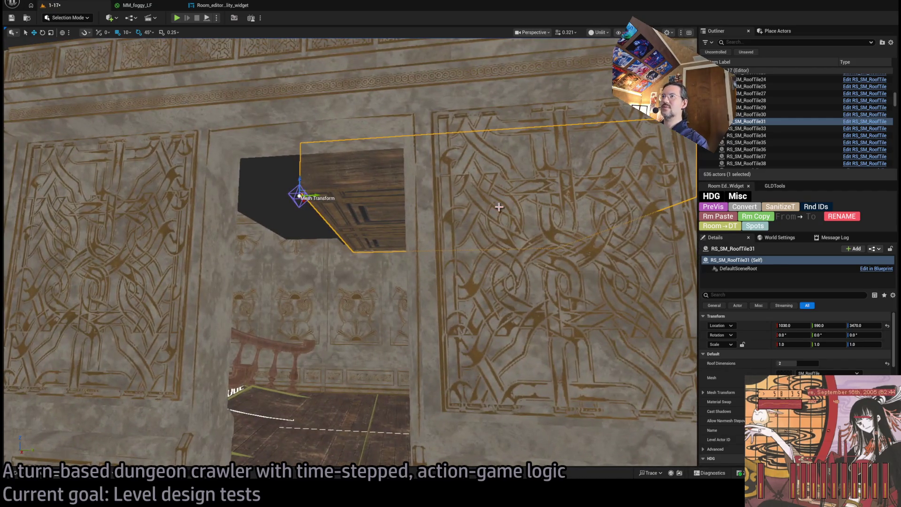
- Alt-drag copies of the tile with Roof Dimensions 1 along the corridor ceiling
{"action": "left_click_drag", "start_coordinate": [316, 195], "coordinate": [231, 201]}
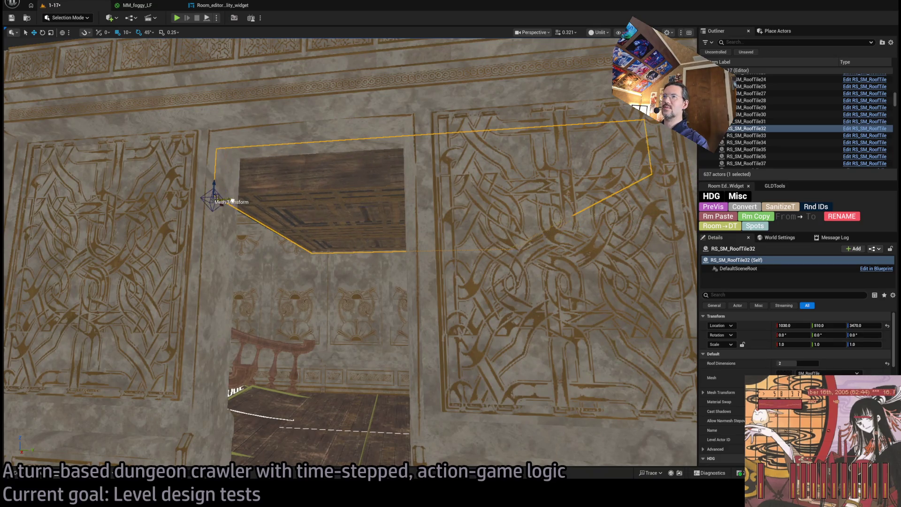
{"action": "left_click_drag", "start_coordinate": [797, 363], "coordinate": [788, 363]}
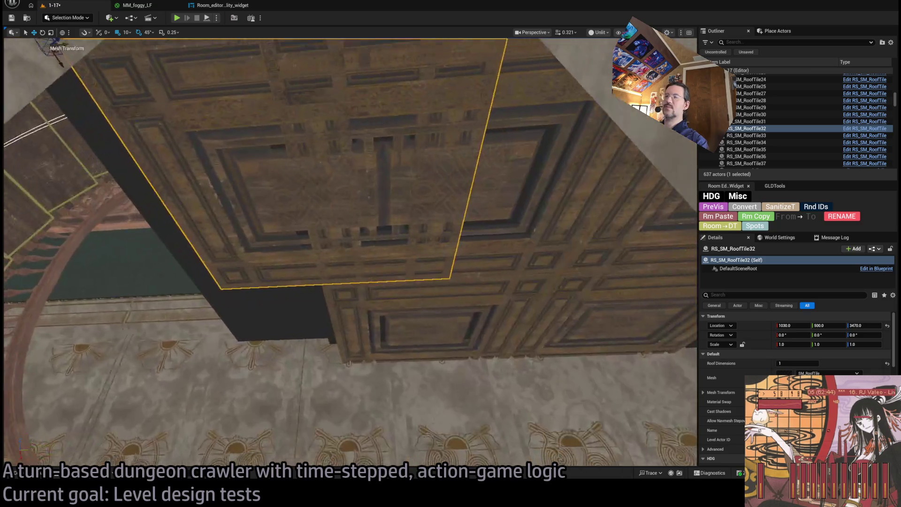
{"action": "scroll", "coordinate": [191, 179], "scroll_direction": "down", "scroll_amount": 5}
{"action": "mouse_move", "coordinate": [201, 177]}
{"action": "left_mouse_down"}
{"action": "mouse_move", "coordinate": [77, 206]}
{"action": "mouse_move", "coordinate": [92, 205]}
{"action": "left_mouse_up"}
{"action": "scroll", "coordinate": [93, 205], "scroll_direction": "up", "scroll_amount": 5}
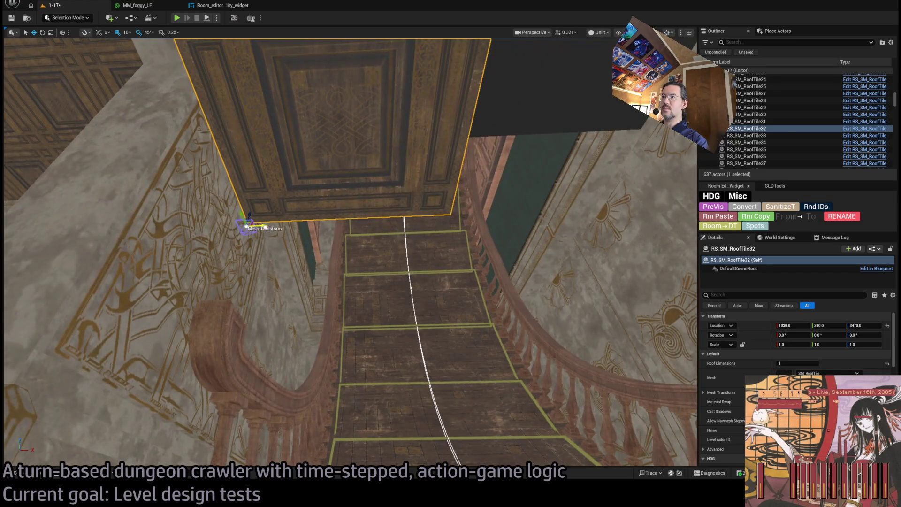
{"action": "mouse_move", "coordinate": [264, 228]}
{"action": "left_mouse_down"}
{"action": "mouse_move", "coordinate": [460, 221]}
{"action": "mouse_move", "coordinate": [453, 217]}
{"action": "mouse_move", "coordinate": [442, 302]}
{"action": "mouse_move", "coordinate": [332, 366]}
{"action": "mouse_move", "coordinate": [69, 427]}
{"action": "mouse_move", "coordinate": [84, 453]}
{"action": "mouse_move", "coordinate": [81, 443]}
{"action": "mouse_move", "coordinate": [467, 222]}
{"action": "left_mouse_up"}
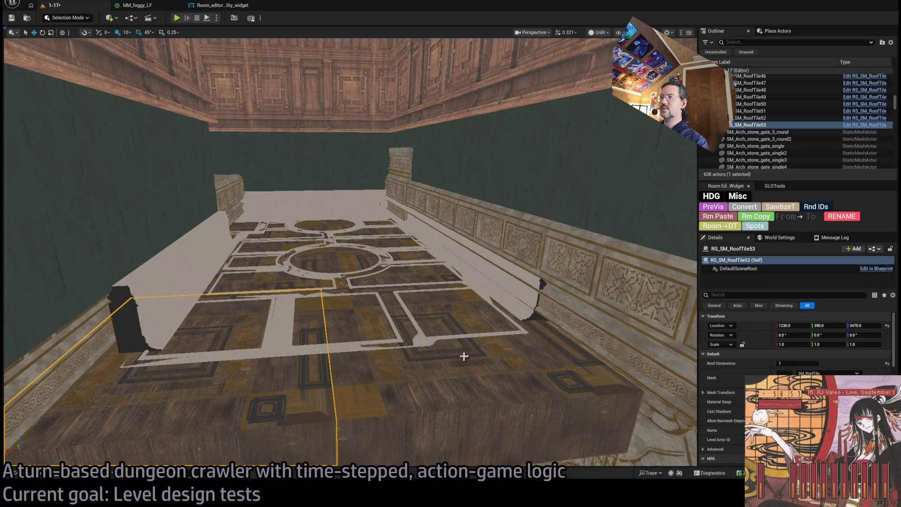
- Give the three selected corridor ceiling tiles a Z scale of 0.5, then 0.45
{"action": "left_click", "coordinate": [265, 367], "text": "ctrl"}
{"action": "left_click", "coordinate": [424, 273], "text": "ctrl"}
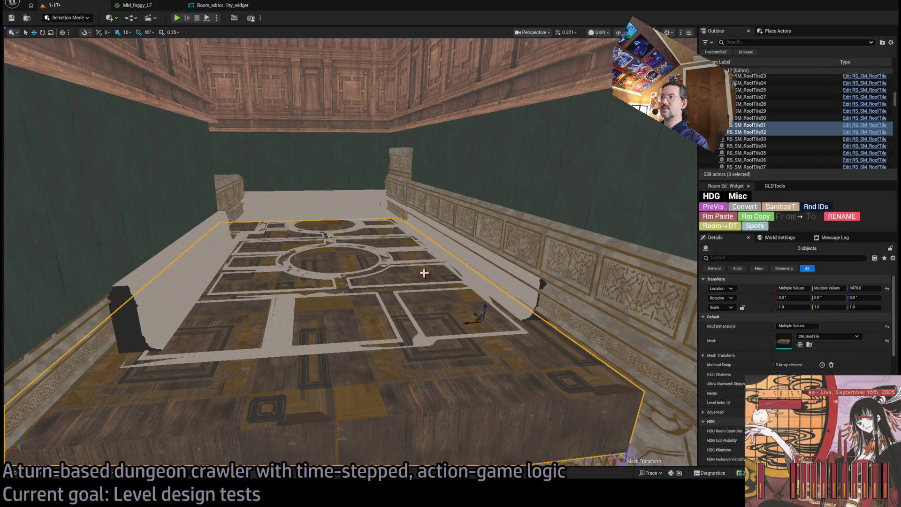
{"action": "left_click", "coordinate": [868, 307]}
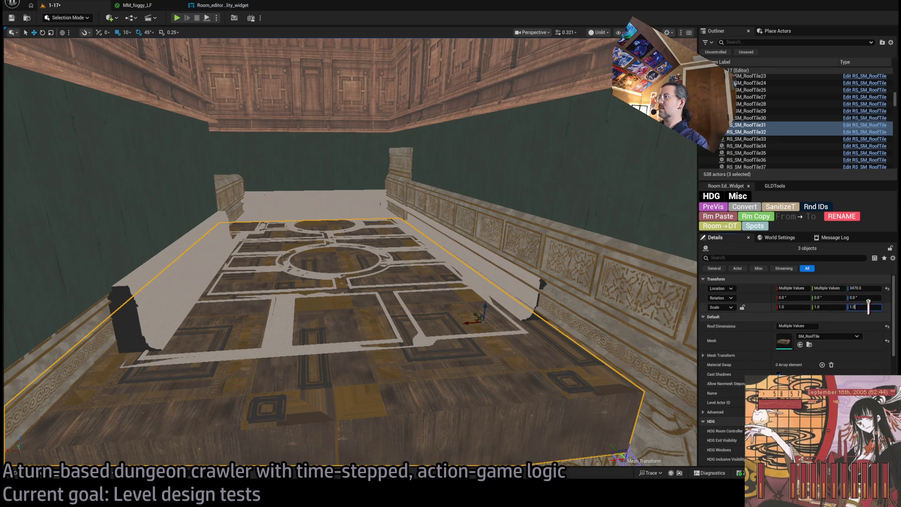
{"action": "type", "text": "0.5"}
{"action": "key", "text": "Return"}
{"action": "left_click_drag", "start_coordinate": [609, 336], "coordinate": [609, 300]}
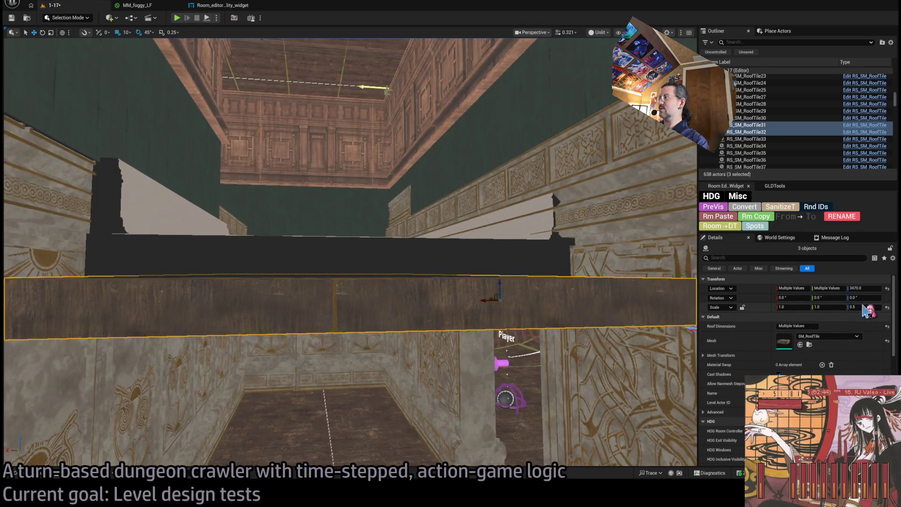
{"action": "mouse_move", "coordinate": [517, 282]}
{"action": "left_mouse_down"}
{"action": "mouse_move", "coordinate": [516, 319]}
{"action": "mouse_move", "coordinate": [516, 282]}
{"action": "mouse_move", "coordinate": [507, 281]}
{"action": "mouse_move", "coordinate": [517, 297]}
{"action": "left_mouse_up"}
{"action": "left_click", "coordinate": [857, 307]}
{"action": "type", "text": "0.45"}
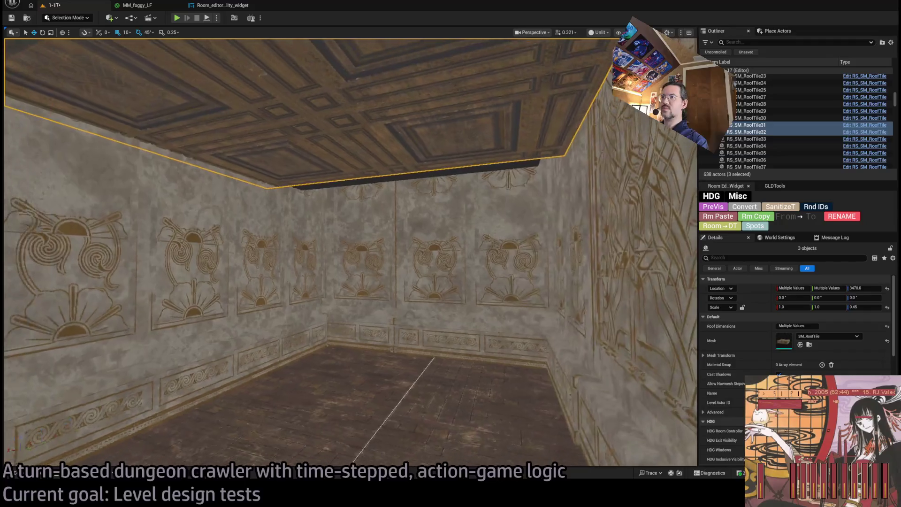
{"action": "left_click", "coordinate": [411, 168]}
{"action": "key", "text": "f"}
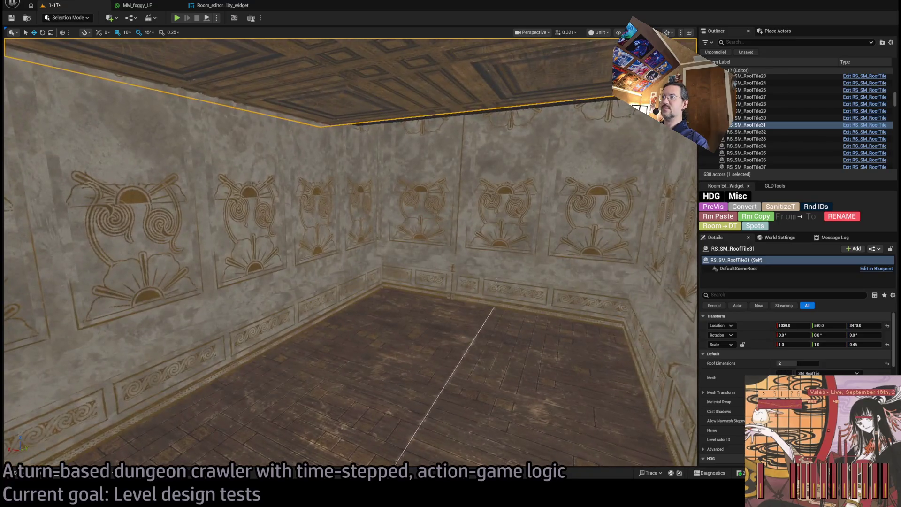
- Duplicate wall panel Room_structure153 as Room_structure154, rotated 180°, about 1.58 X and 0.68 Z scale
{"action": "left_click", "coordinate": [584, 276]}
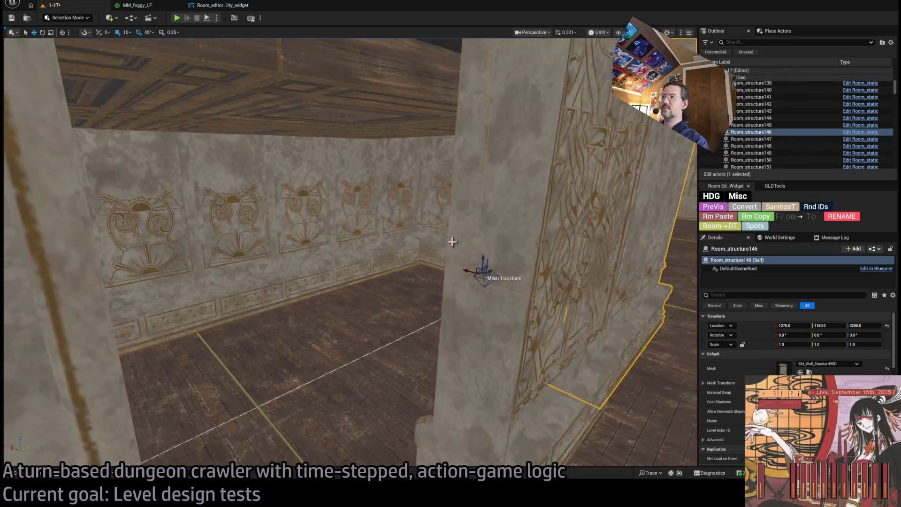
{"action": "left_click", "coordinate": [452, 242]}
{"action": "left_click", "coordinate": [420, 288]}
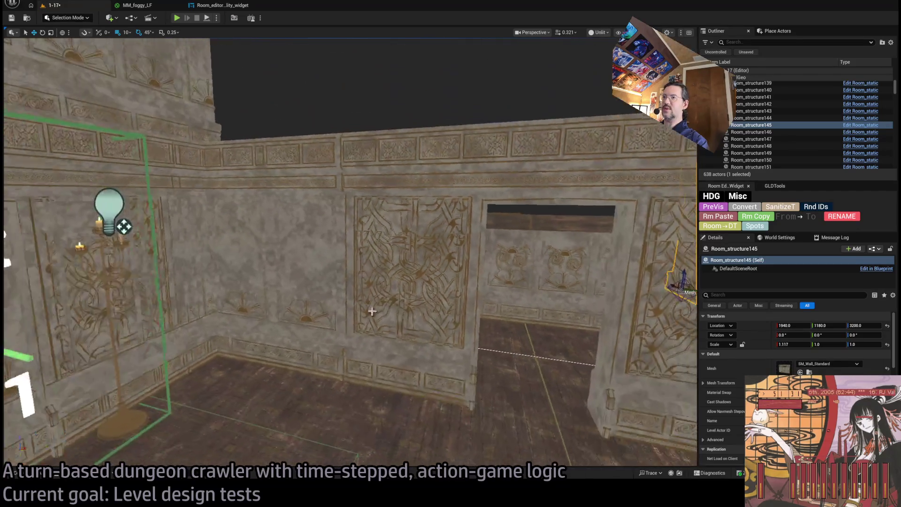
{"action": "left_click", "coordinate": [372, 330]}
{"action": "mouse_move", "coordinate": [370, 381]}
{"action": "left_mouse_down"}
{"action": "mouse_move", "coordinate": [584, 397]}
{"action": "mouse_move", "coordinate": [657, 385]}
{"action": "mouse_move", "coordinate": [507, 391]}
{"action": "mouse_move", "coordinate": [559, 395]}
{"action": "mouse_move", "coordinate": [546, 395]}
{"action": "mouse_move", "coordinate": [507, 357]}
{"action": "mouse_move", "coordinate": [487, 364]}
{"action": "left_mouse_up"}
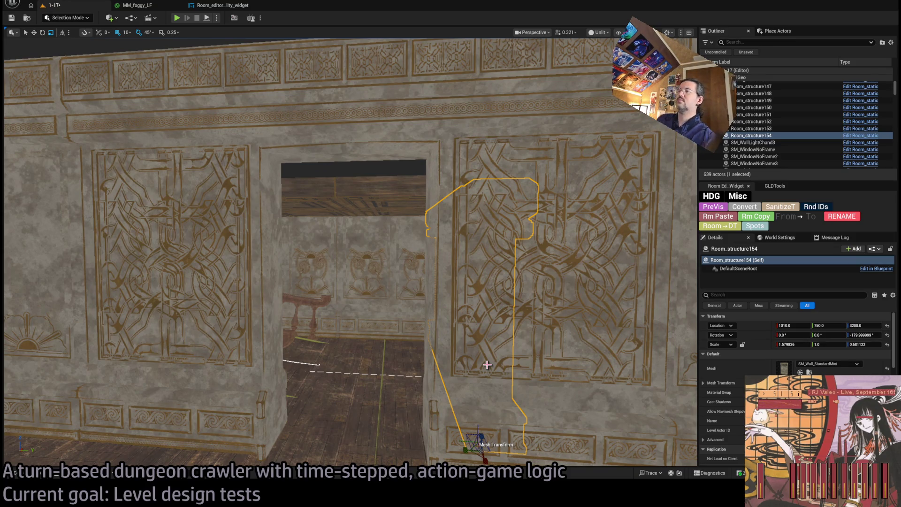
{"action": "key", "text": "w"}
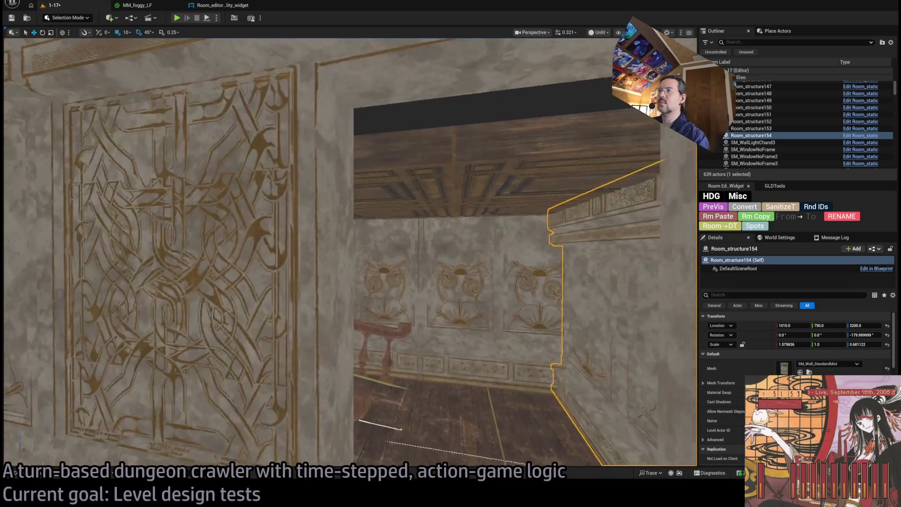